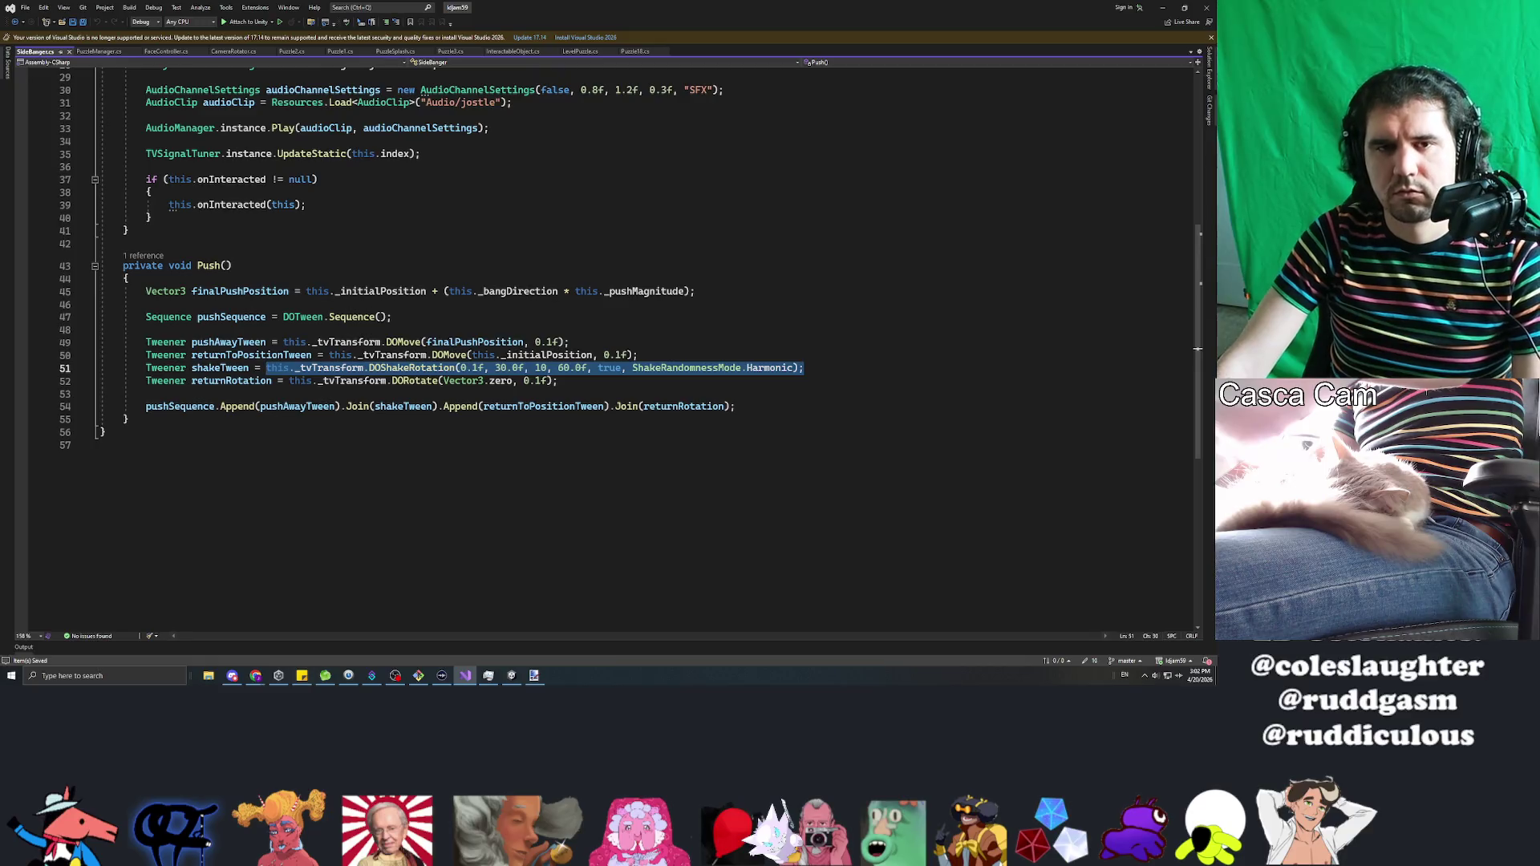
# Step: Paste the DOShakeRotation line into PlayEndSequence after the wait and change its strength from 30.0f to 10.0f
pyautogui.click(98, 51)
pyautogui.scroll(-14, 609, 321)
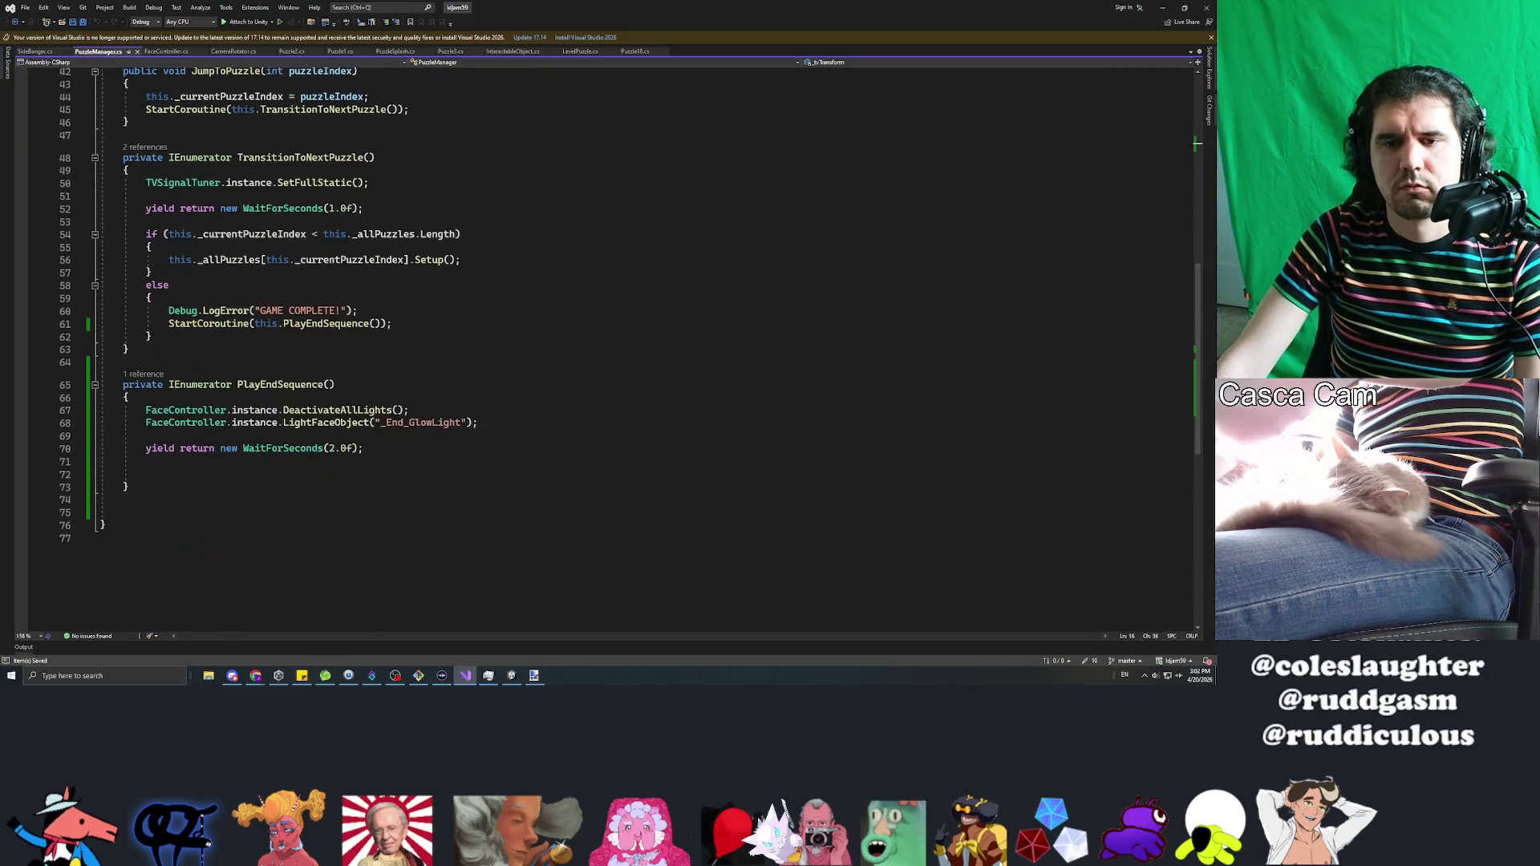
pyautogui.click(193, 474)
pyautogui.write('this._tvTransform.DOShakeRotation(0.1f, 30.0f, 10, 60.0f, true, ShakeRandomnessMode.Harmonic);')
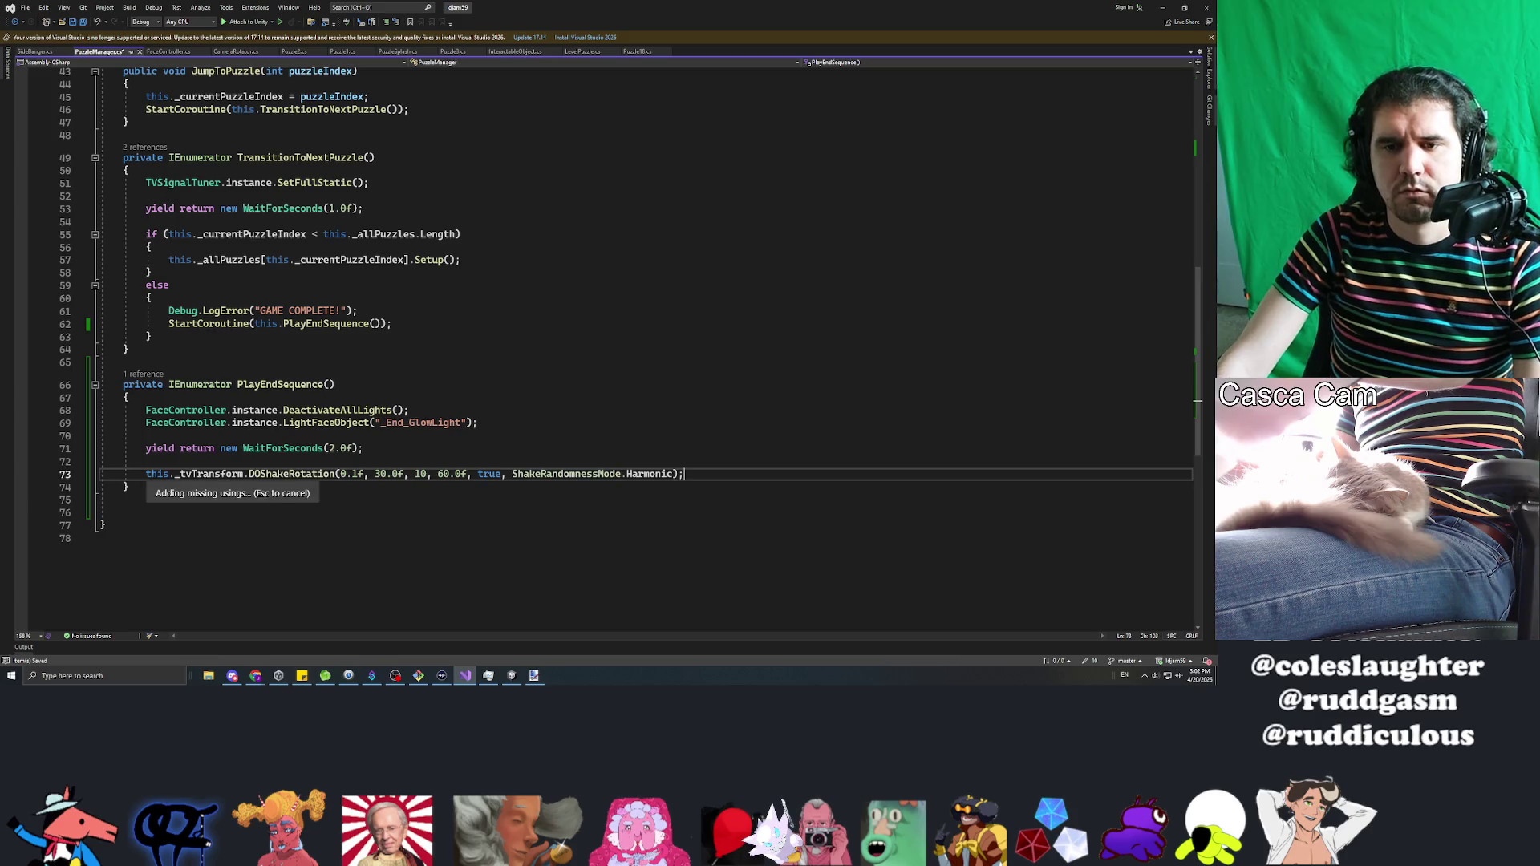
pyautogui.click(351, 474)
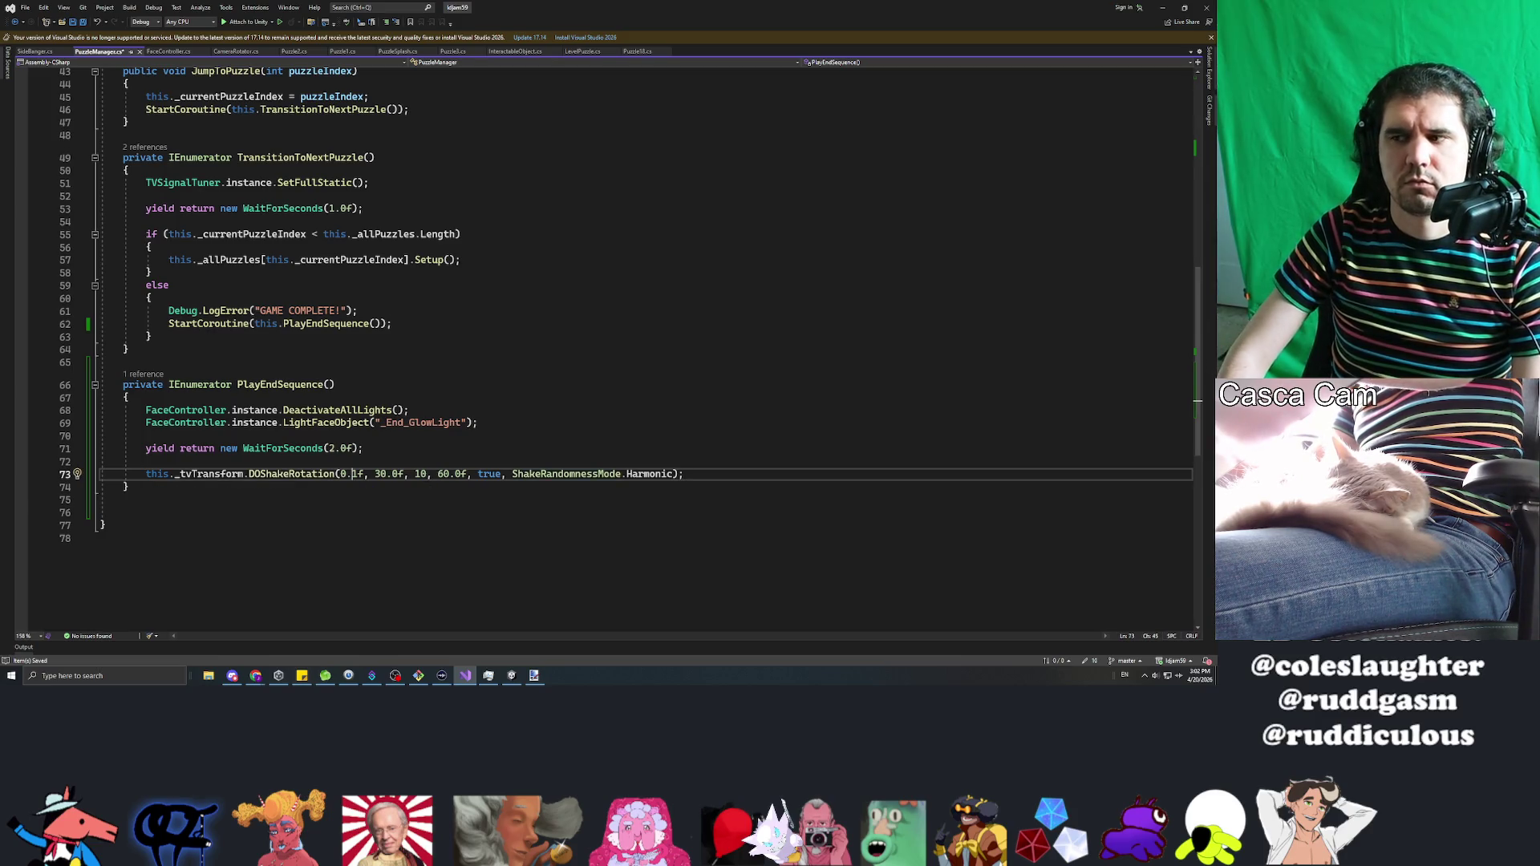
pyautogui.press('Right')
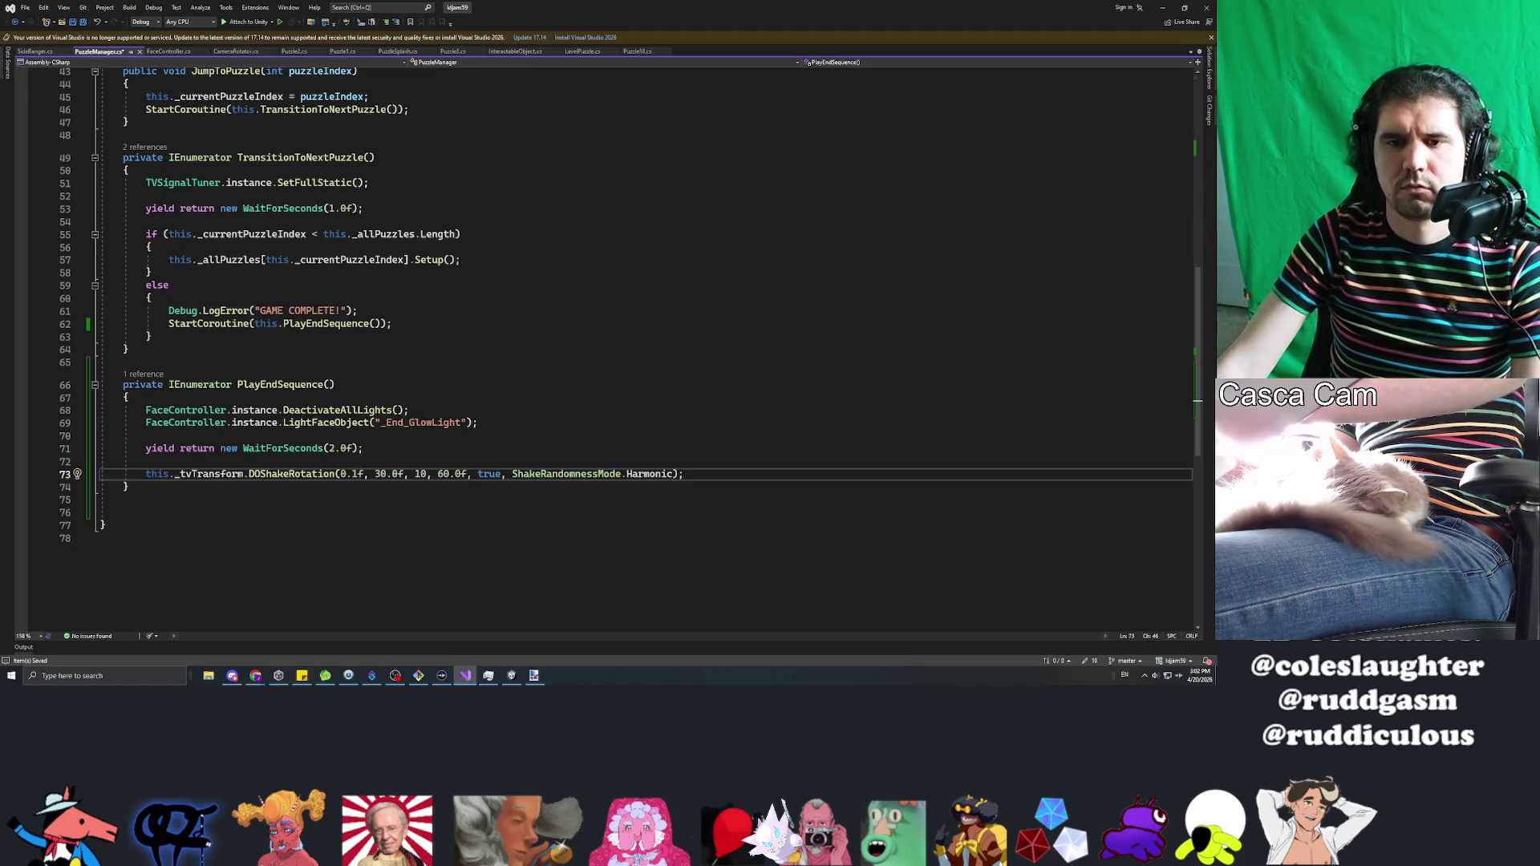
pyautogui.moveTo(304, 478)
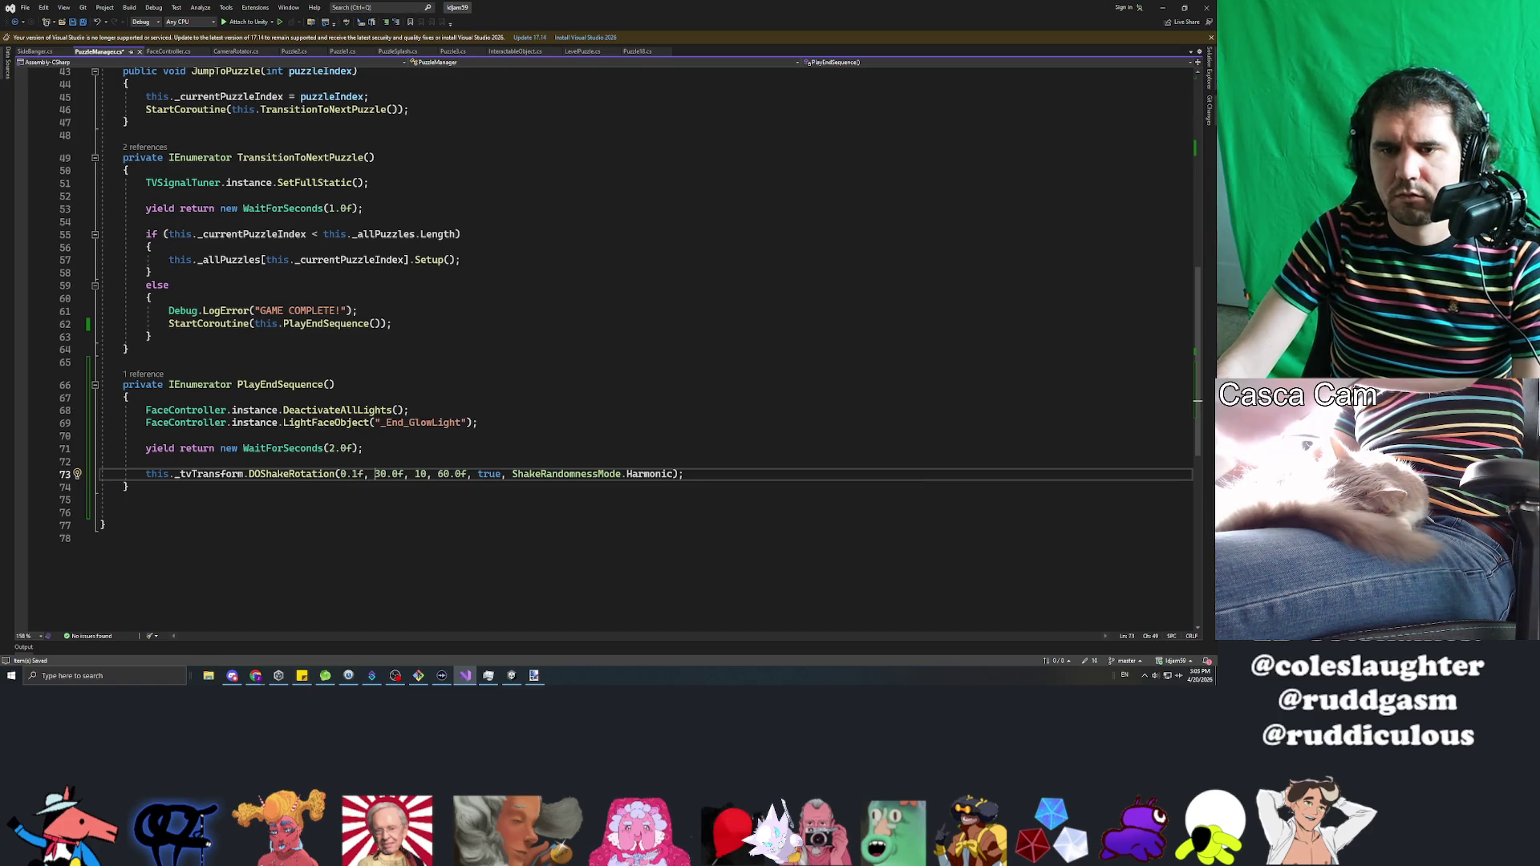
pyautogui.press('Delete')
pyautogui.write('1')
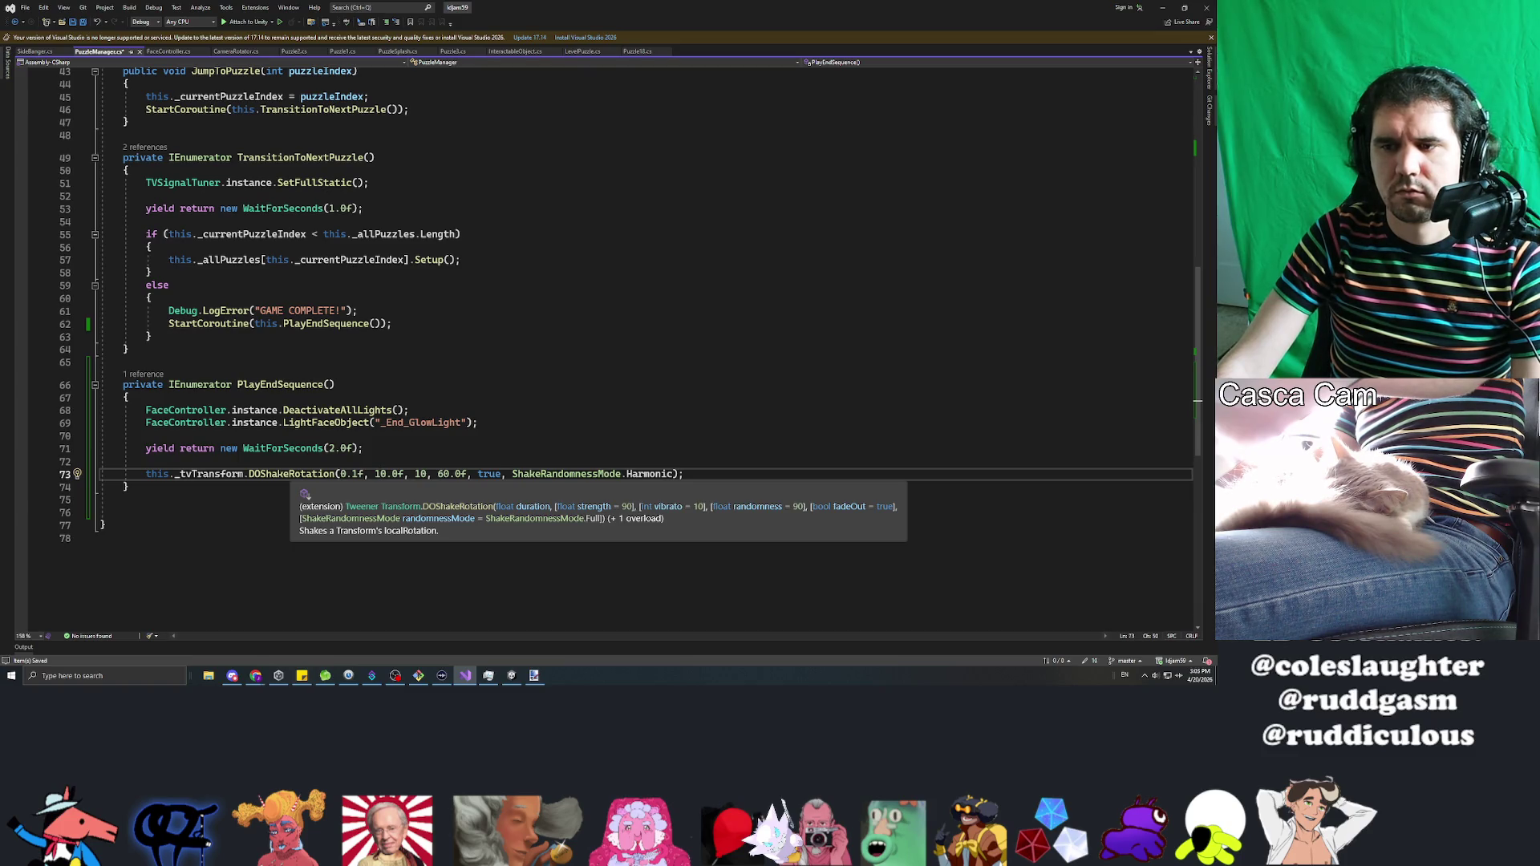
# Step: Save PuzzleManager.cs and switch back to the Unity editor
pyautogui.click(128, 397)
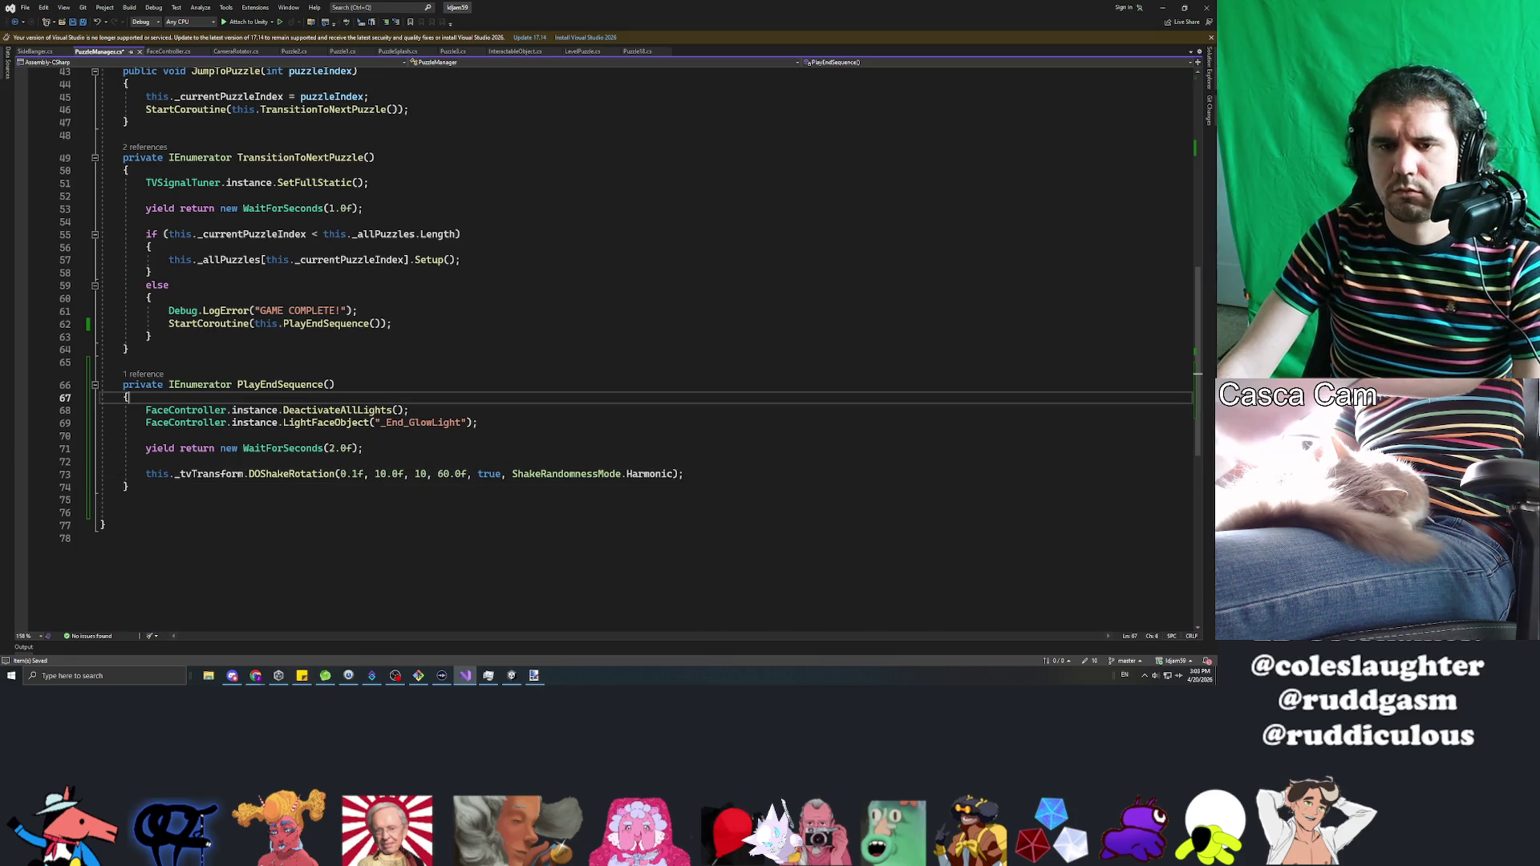
pyautogui.hotkey('ctrl', 's')
pyautogui.click(685, 474)
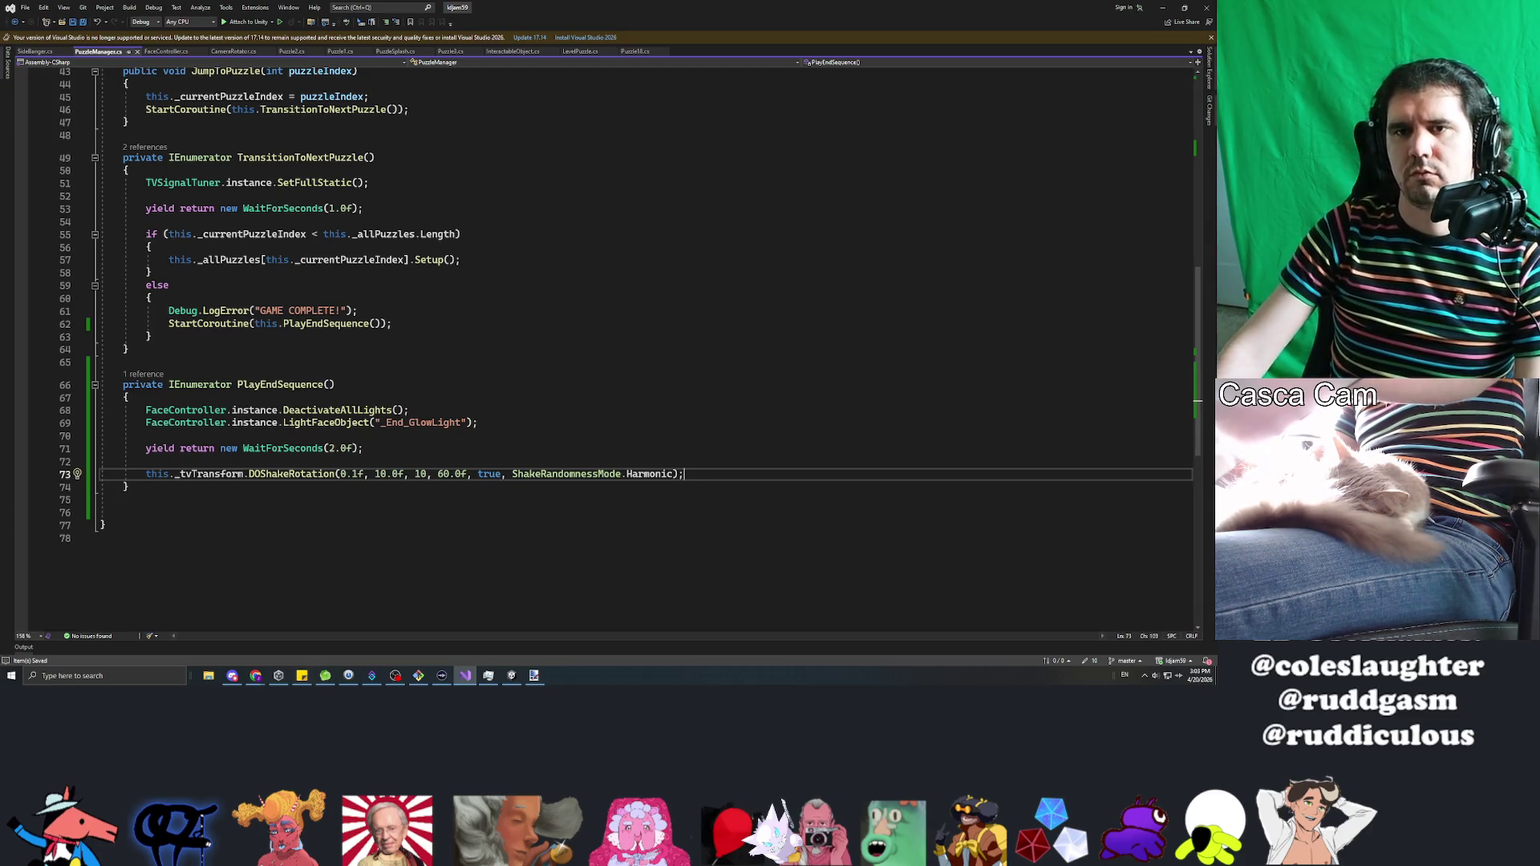
pyautogui.hotkey('alt', 'Tab')
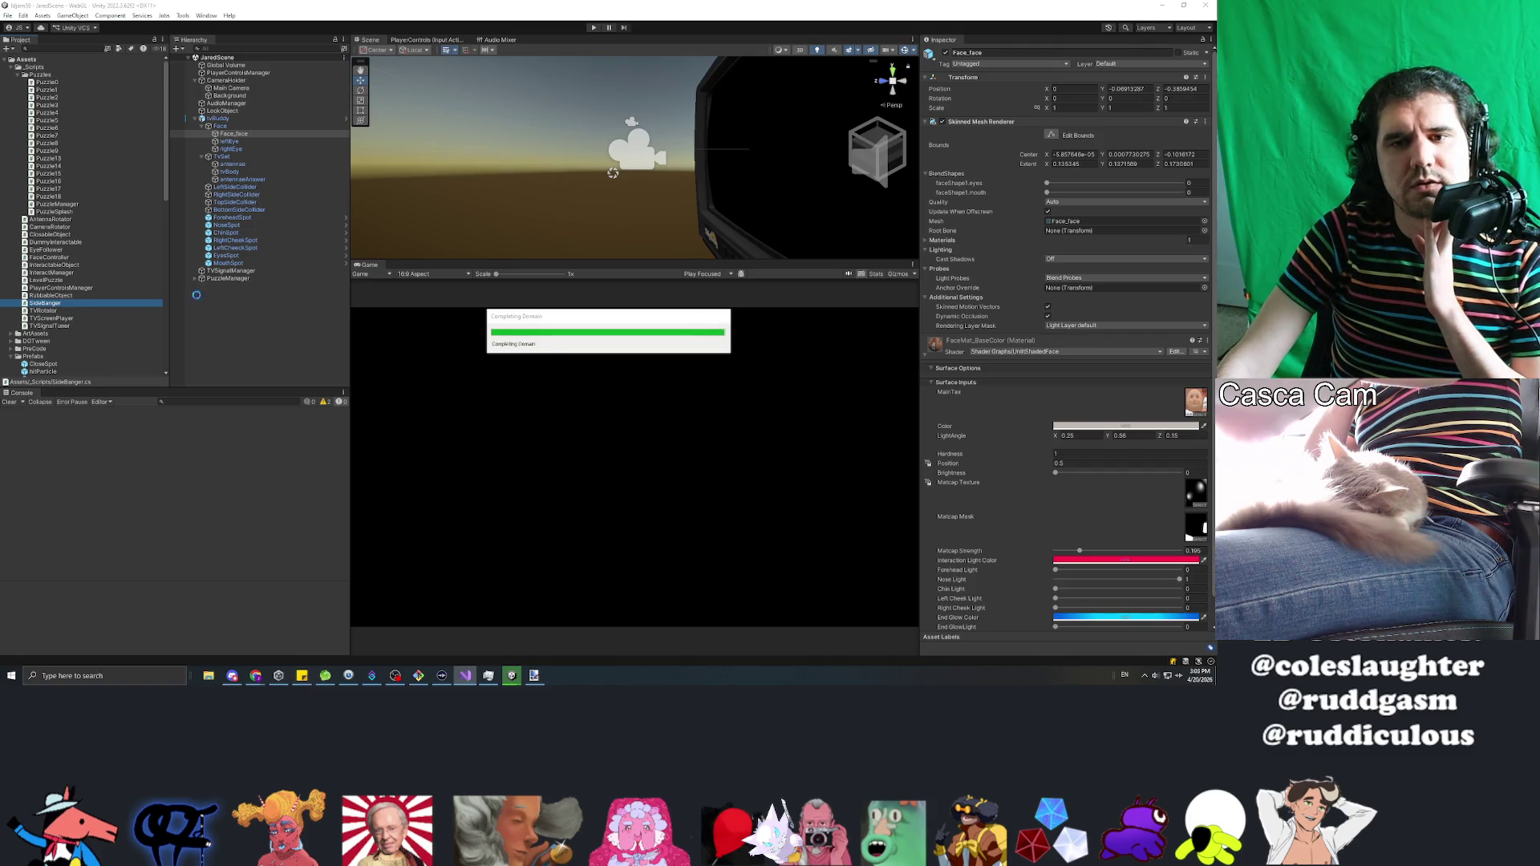
# Step: Set Current Puzzle Index to 18, assign tvBuddy as the Tv Transform, and enter Play mode
pyautogui.click(222, 298)
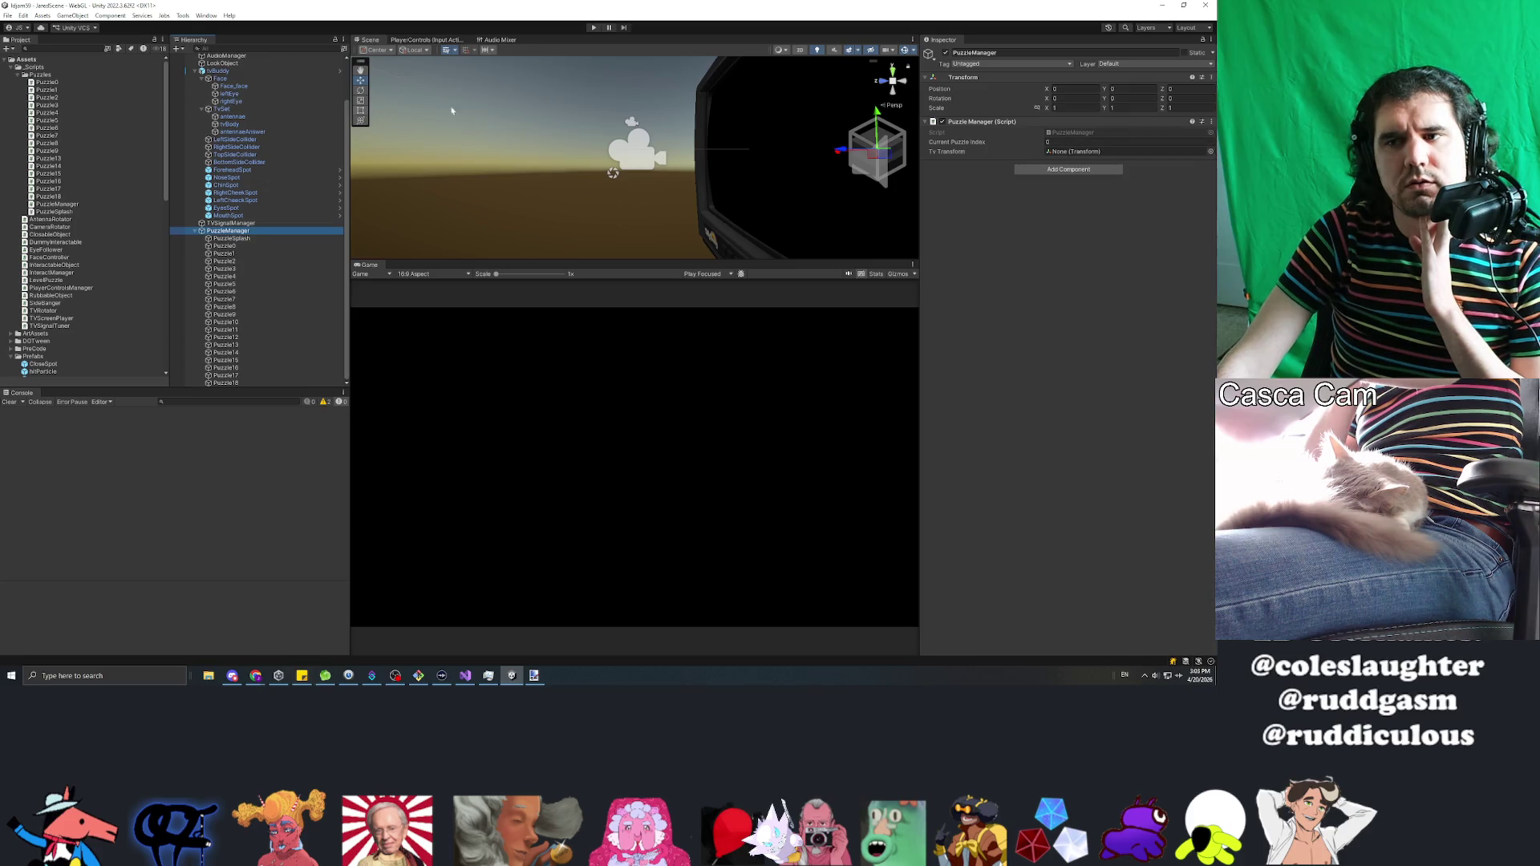
pyautogui.click(1115, 144)
pyautogui.write('18')
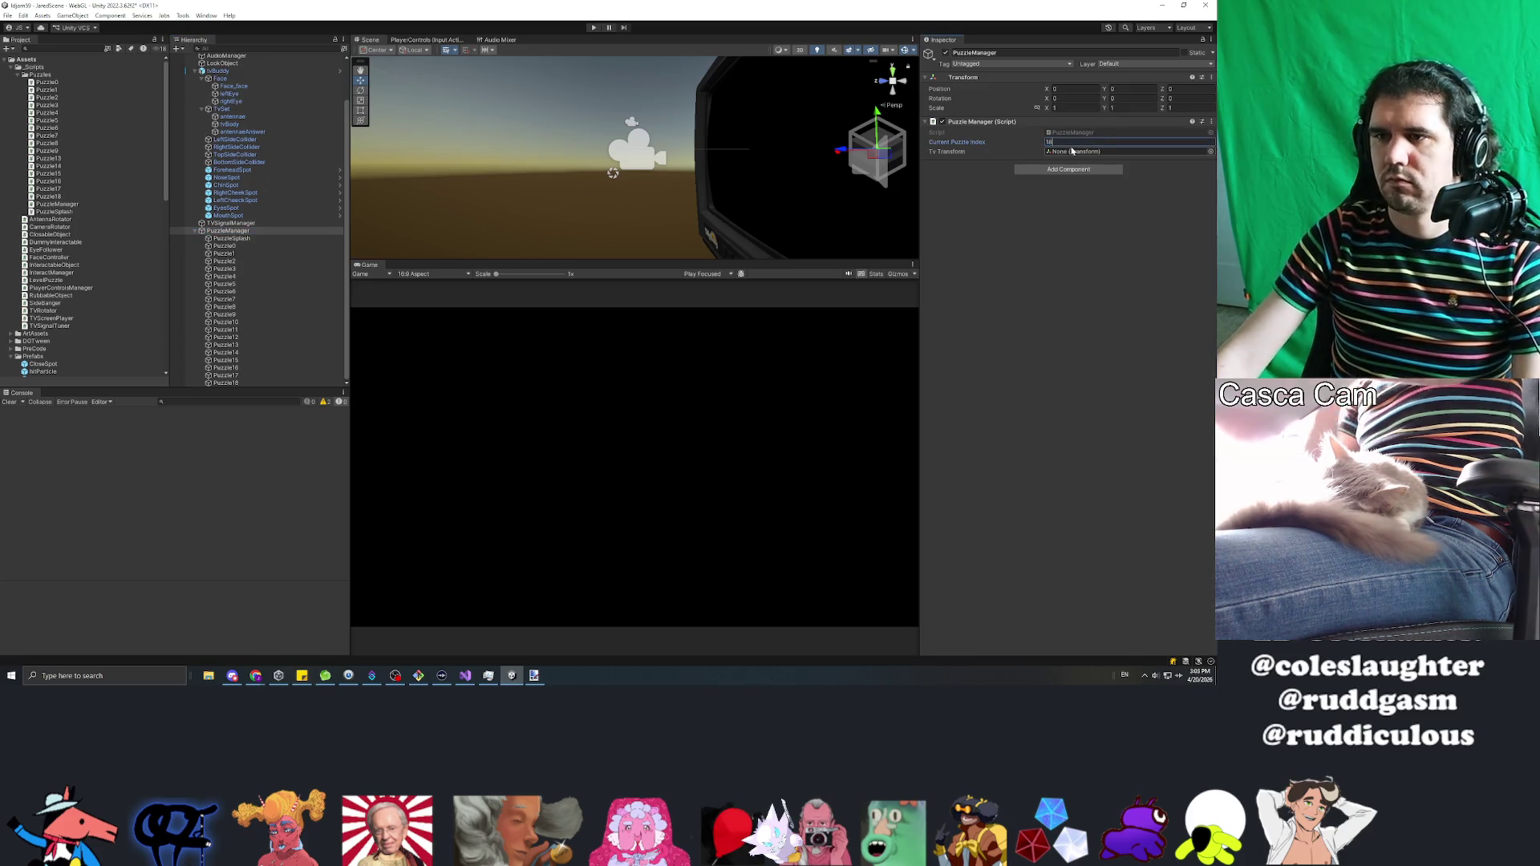
pyautogui.scroll(2, 210, 147)
pyautogui.press('Return')
pyautogui.moveTo(1115, 159); pyautogui.dragTo(1114, 152)
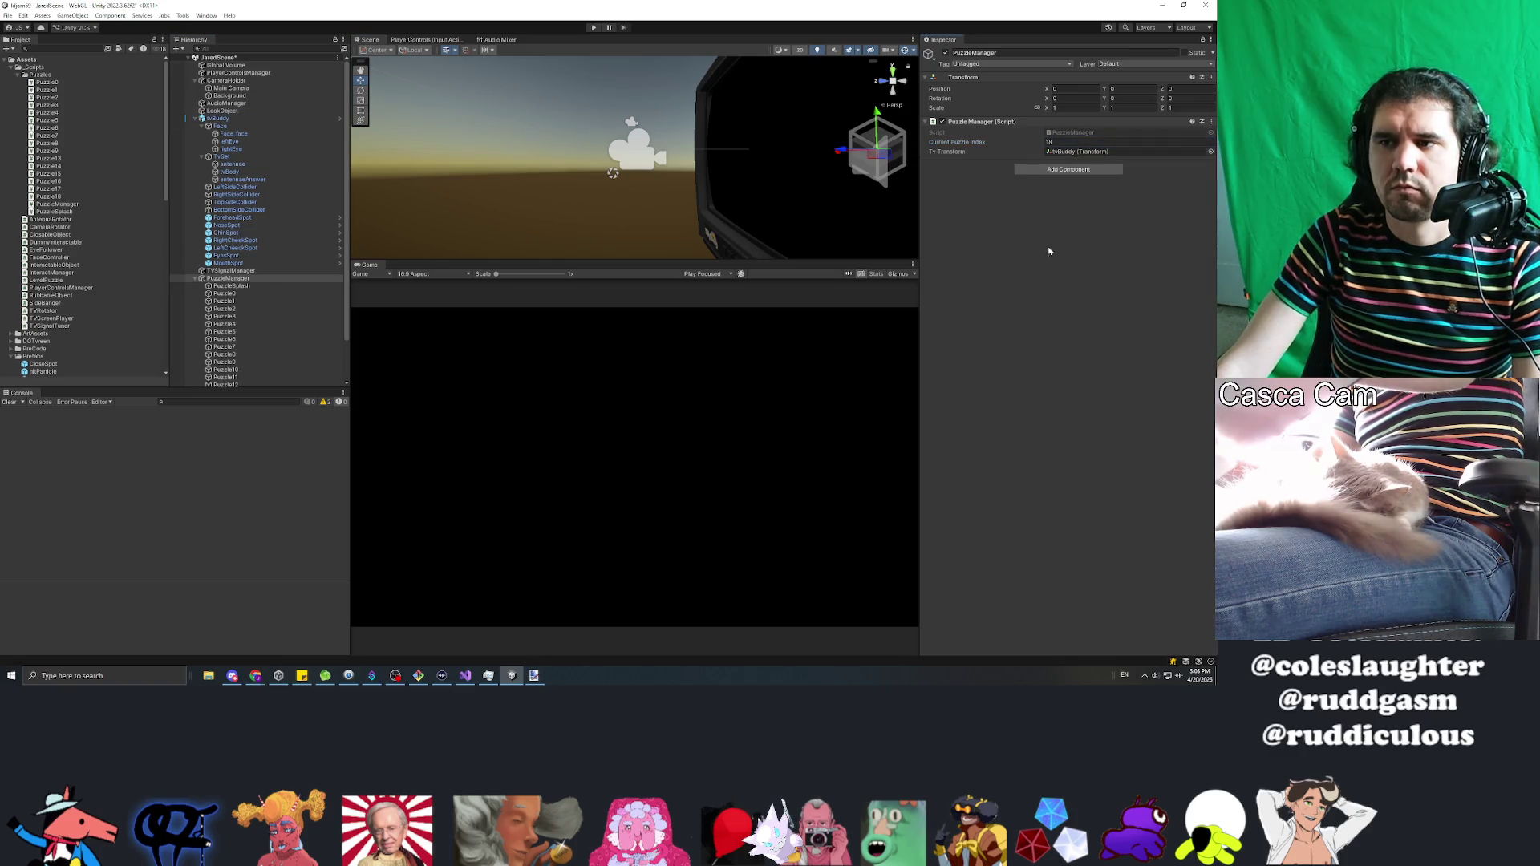
pyautogui.click(595, 29)
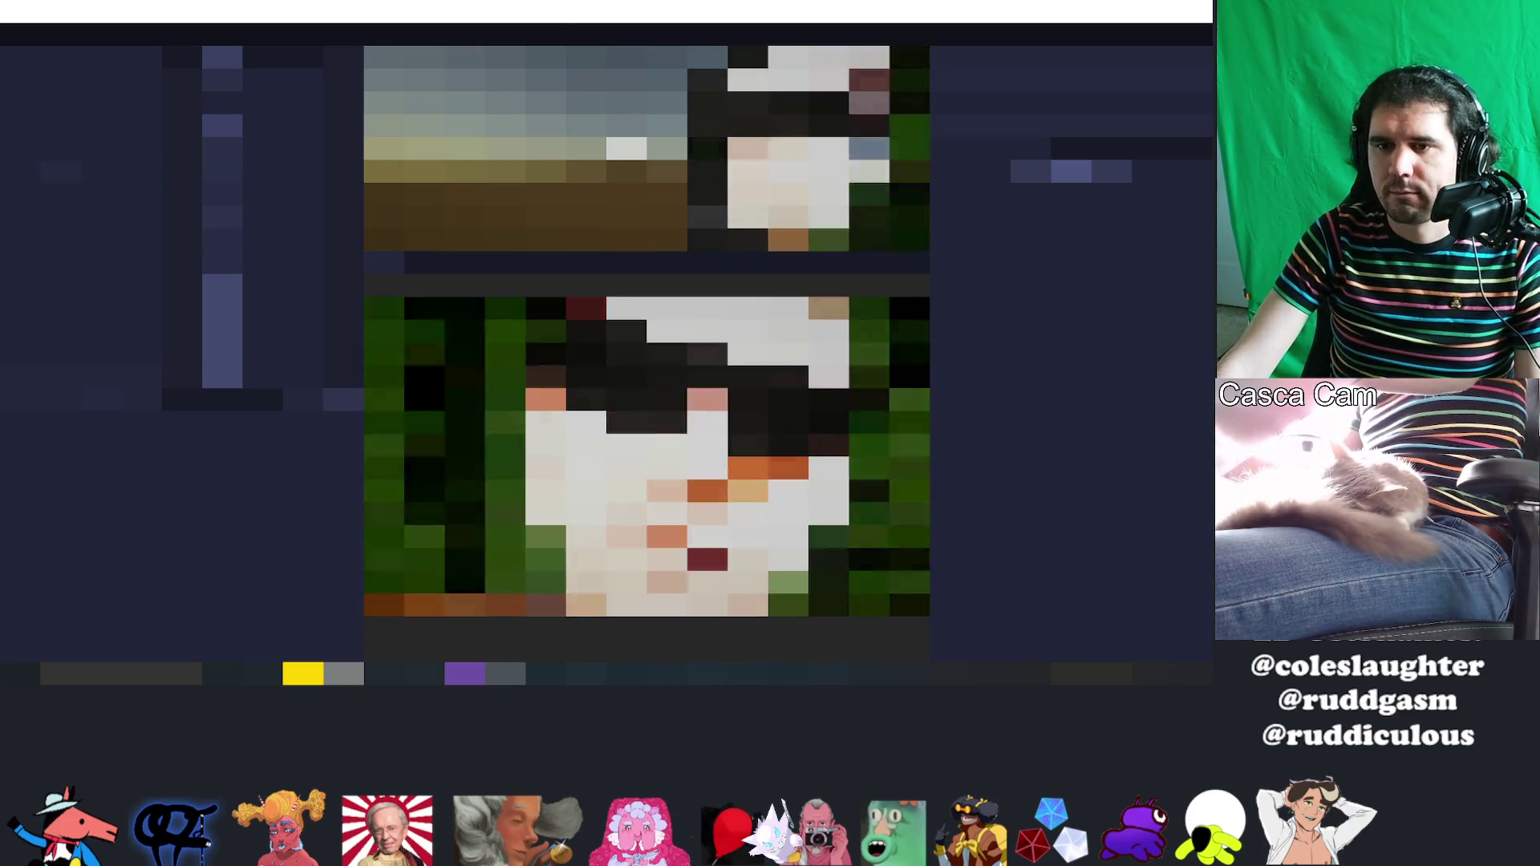
# Step: Exit Play mode with Ctrl+P, select a Hierarchy object, and switch to Visual Studio
pyautogui.hotkey('ctrl', 'p')
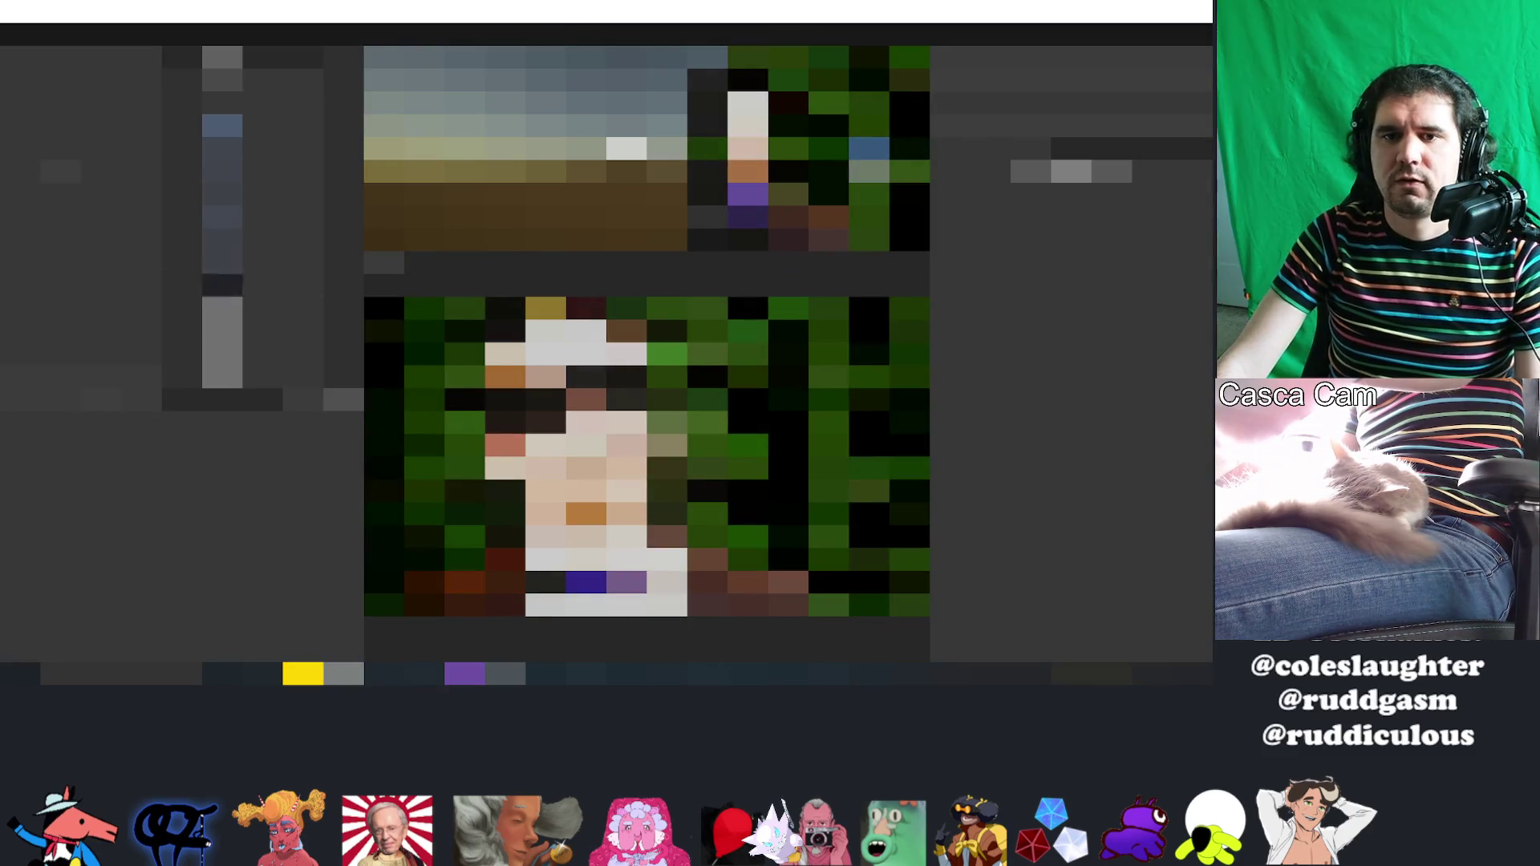
pyautogui.click(241, 285)
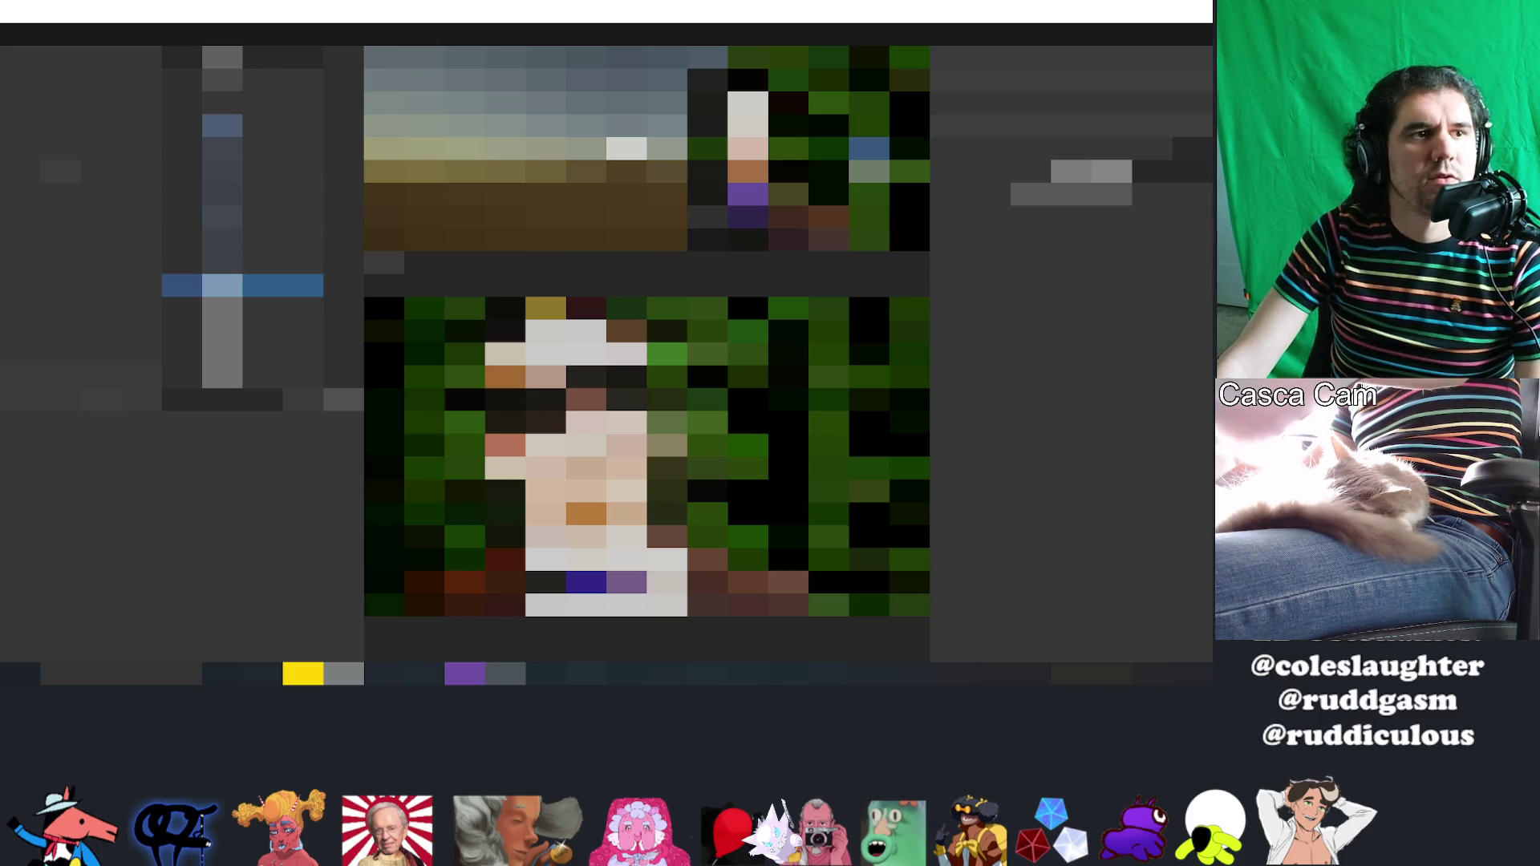
pyautogui.hotkey('alt', 'Tab')
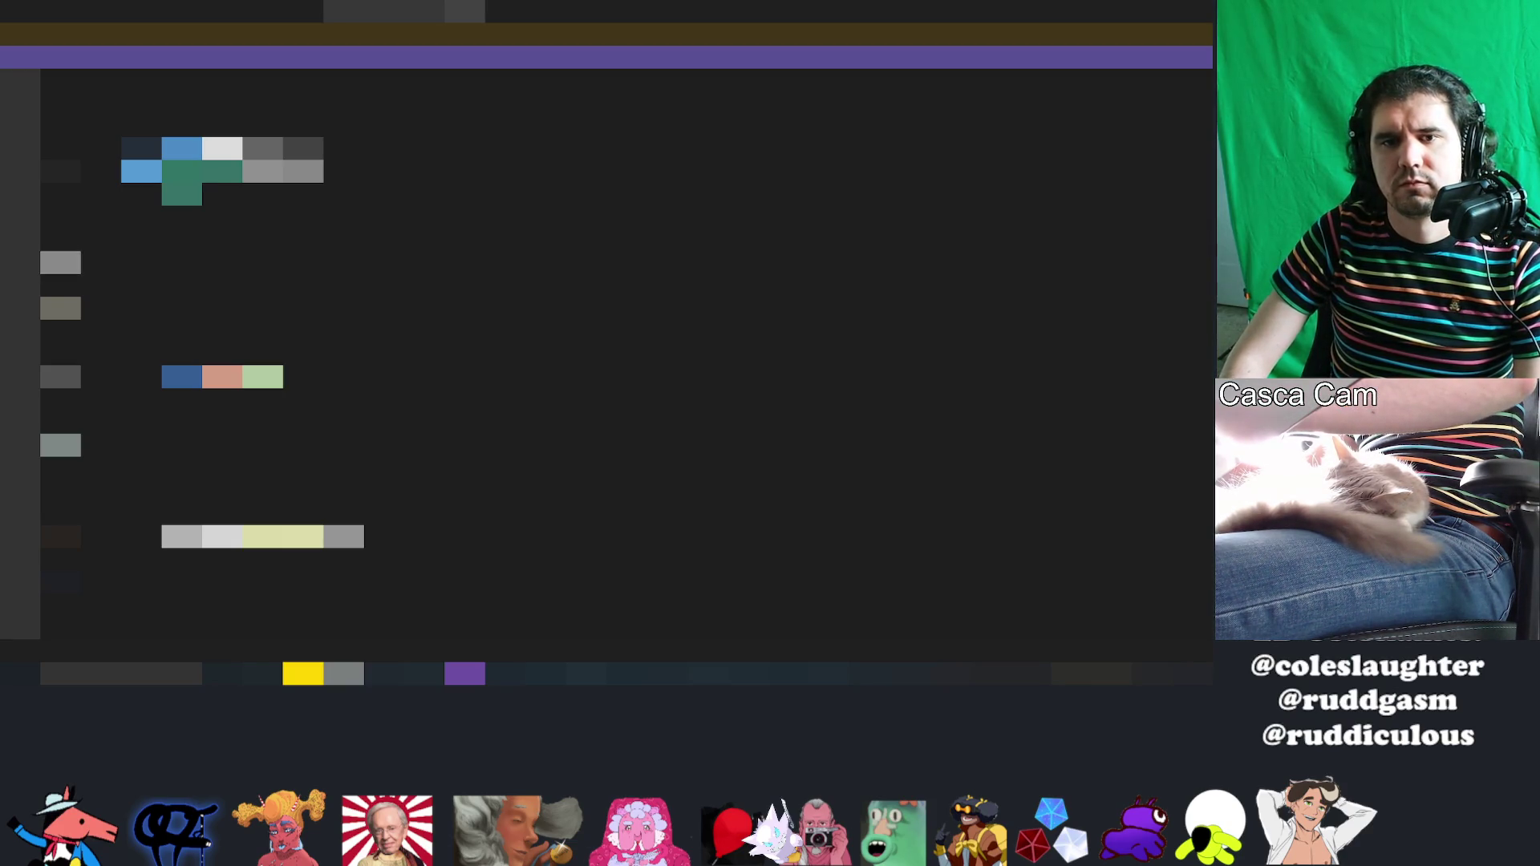
# Step: In another script, write a this.rend statement ending in render() via IntelliSense, then return to Unity
pyautogui.click(61, 240)
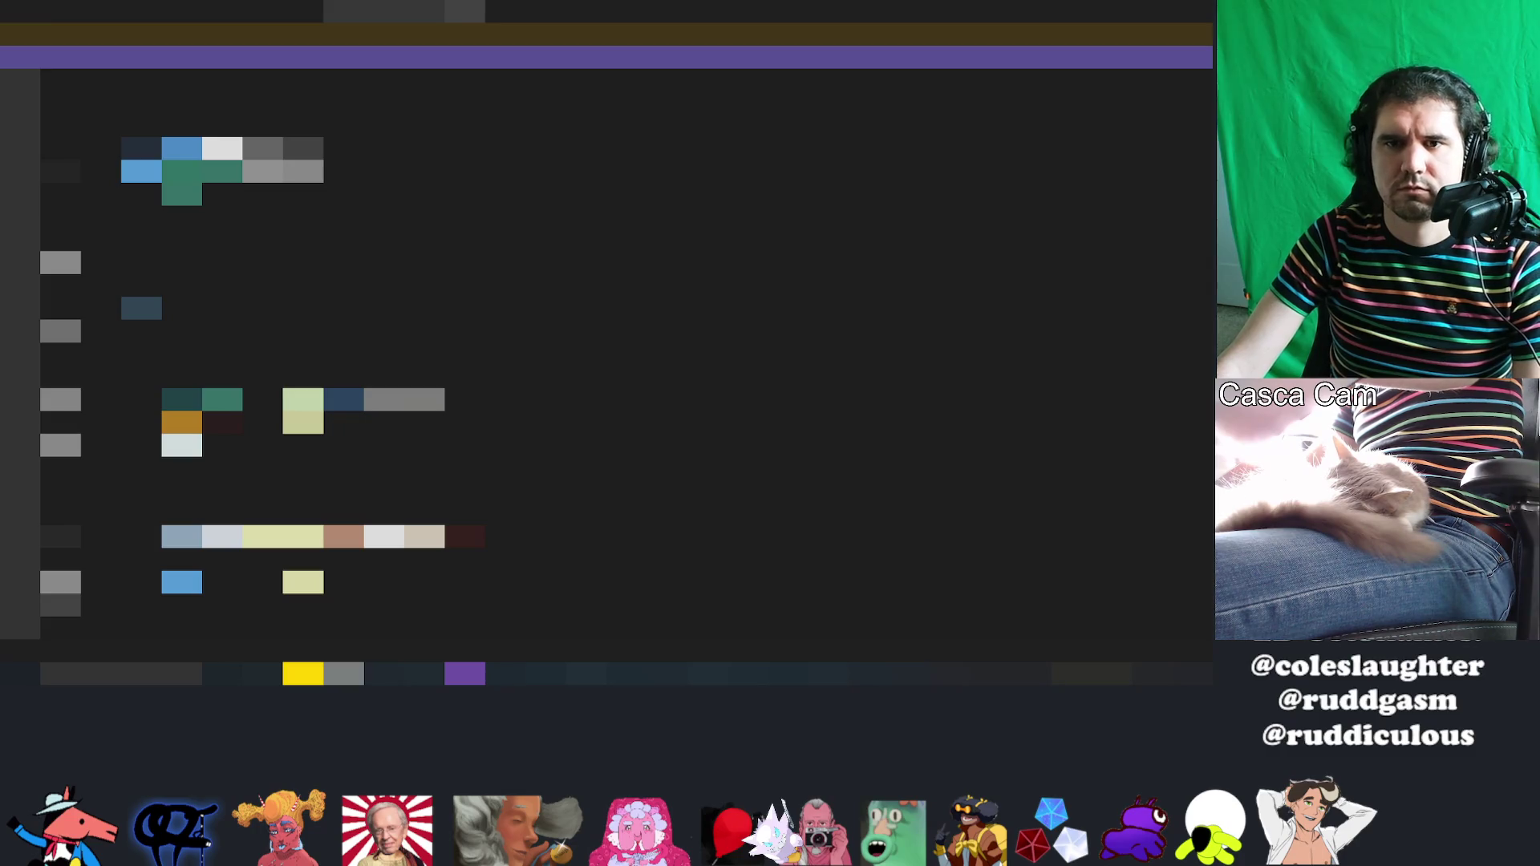
pyautogui.scroll(-10, 610, 361)
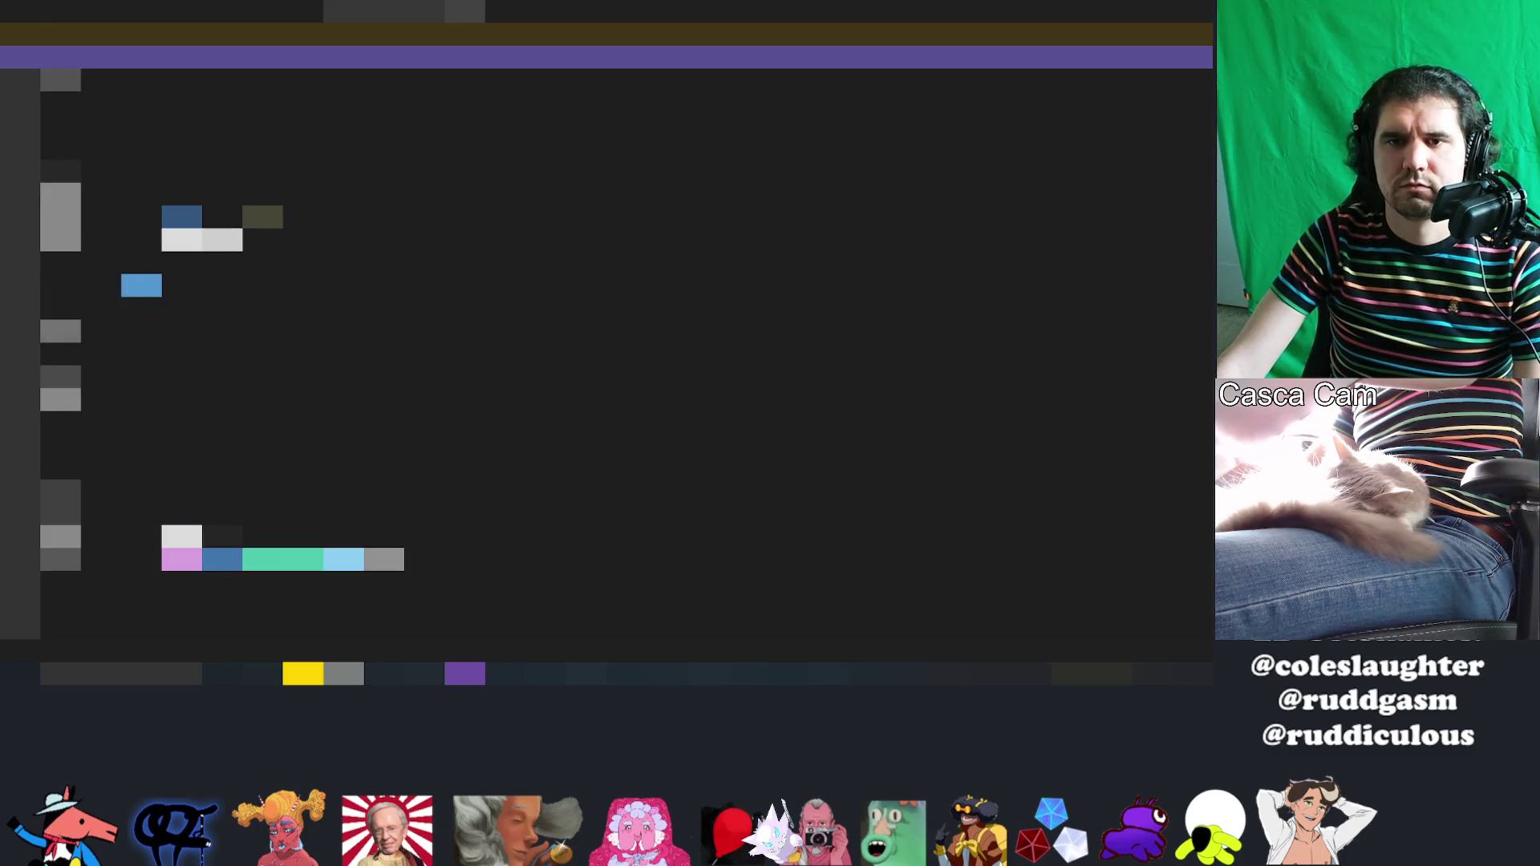
pyautogui.scroll(-5, 610, 361)
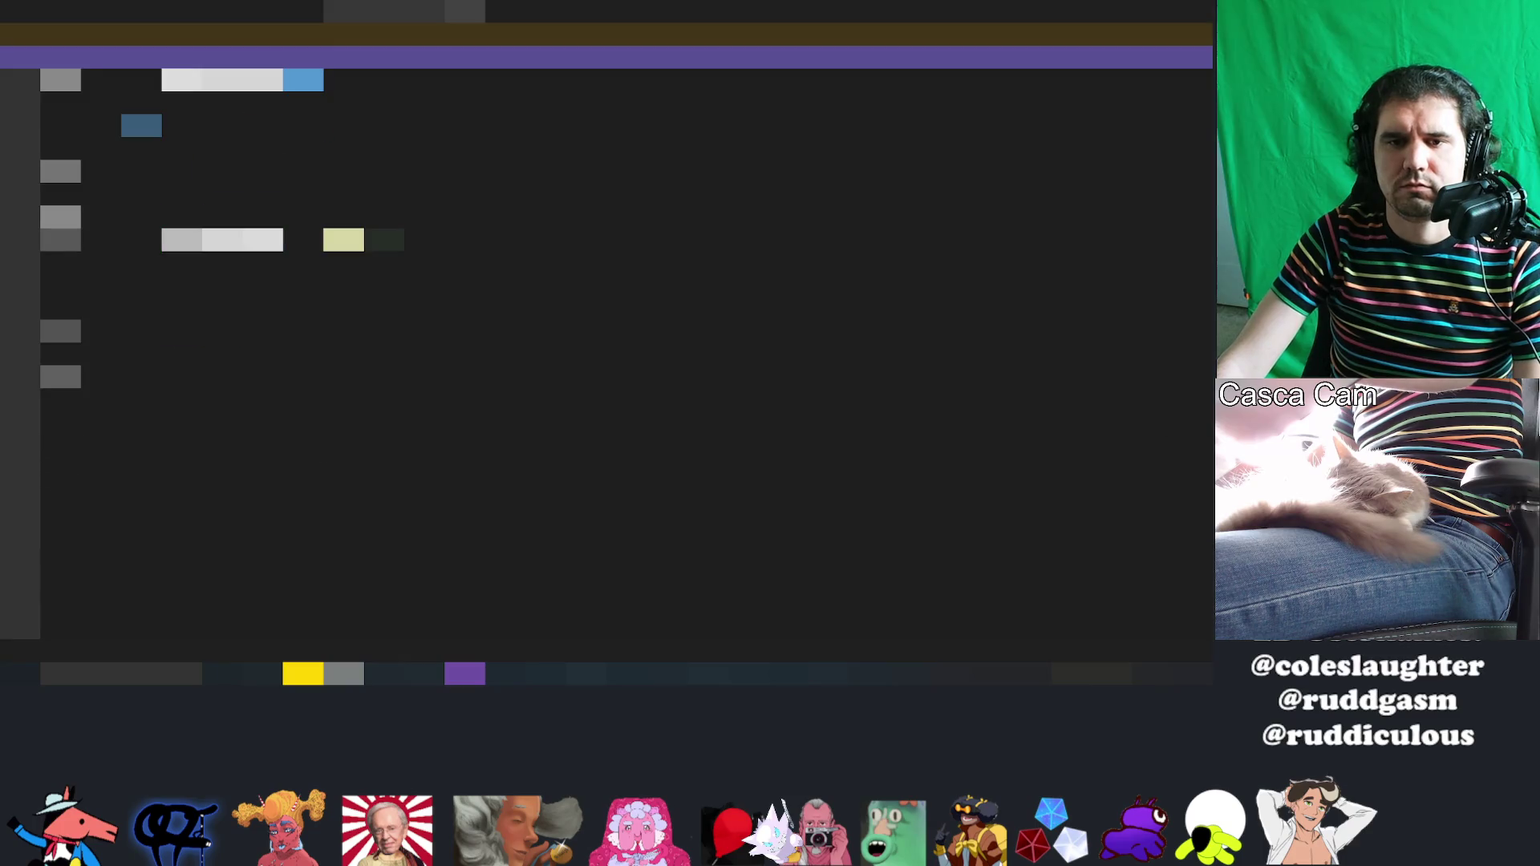
pyautogui.click(241, 377)
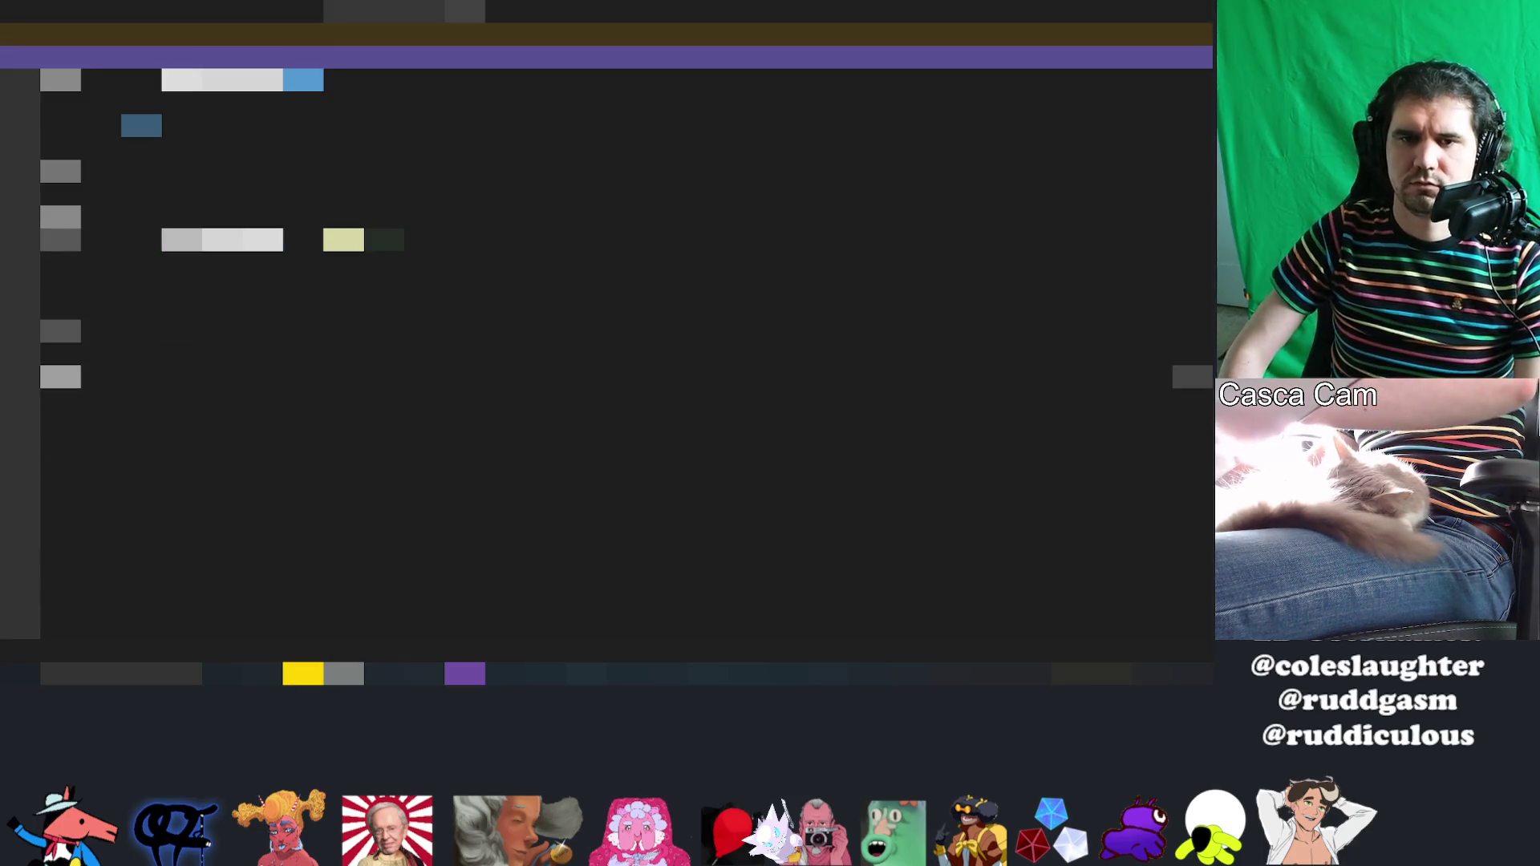
pyautogui.write('this.')
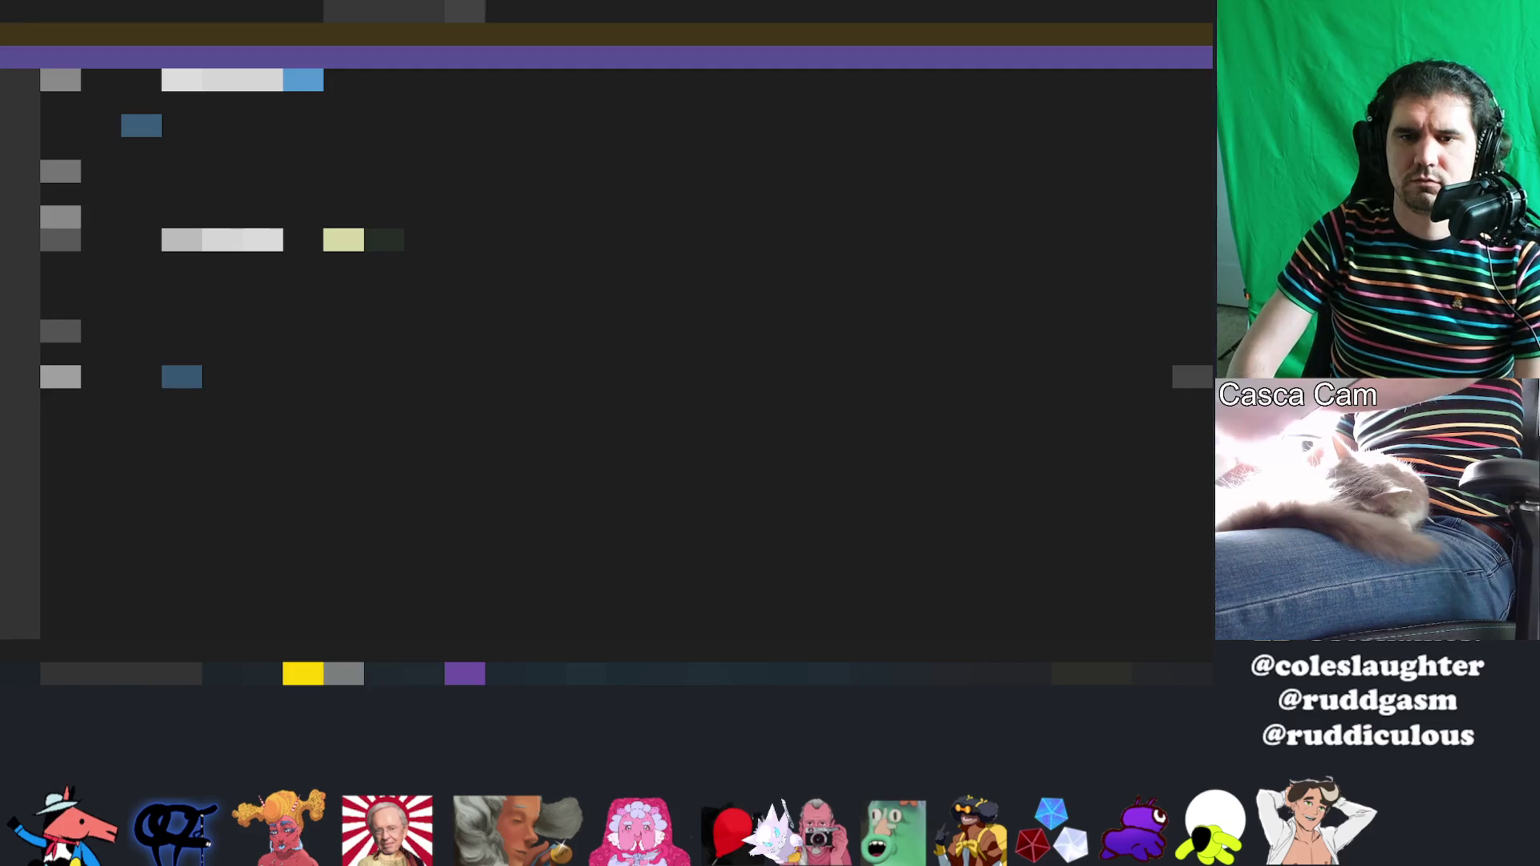
pyautogui.write('rend')
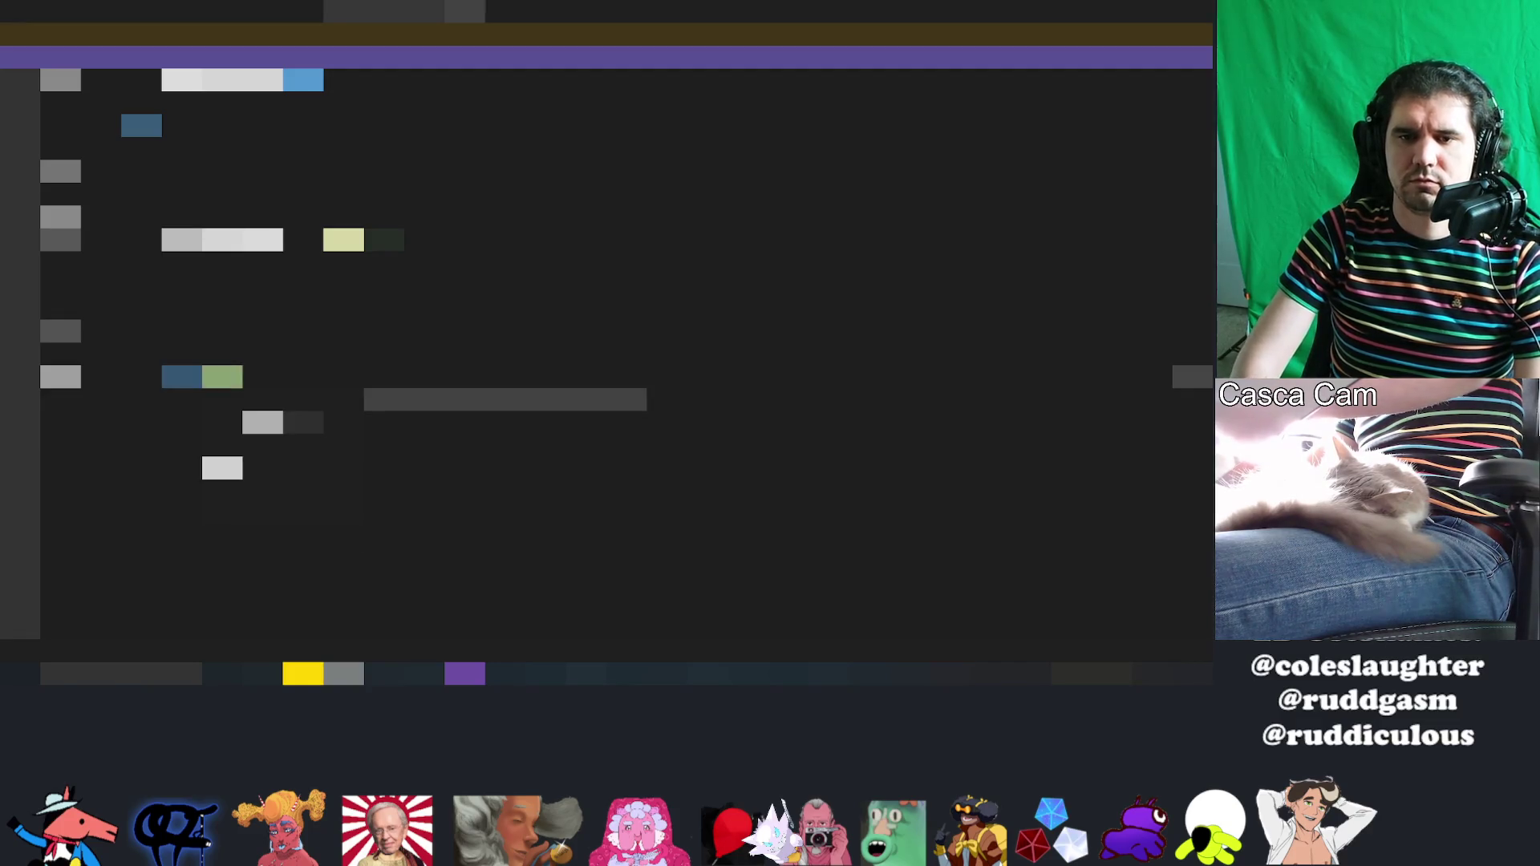
pyautogui.press('Return')
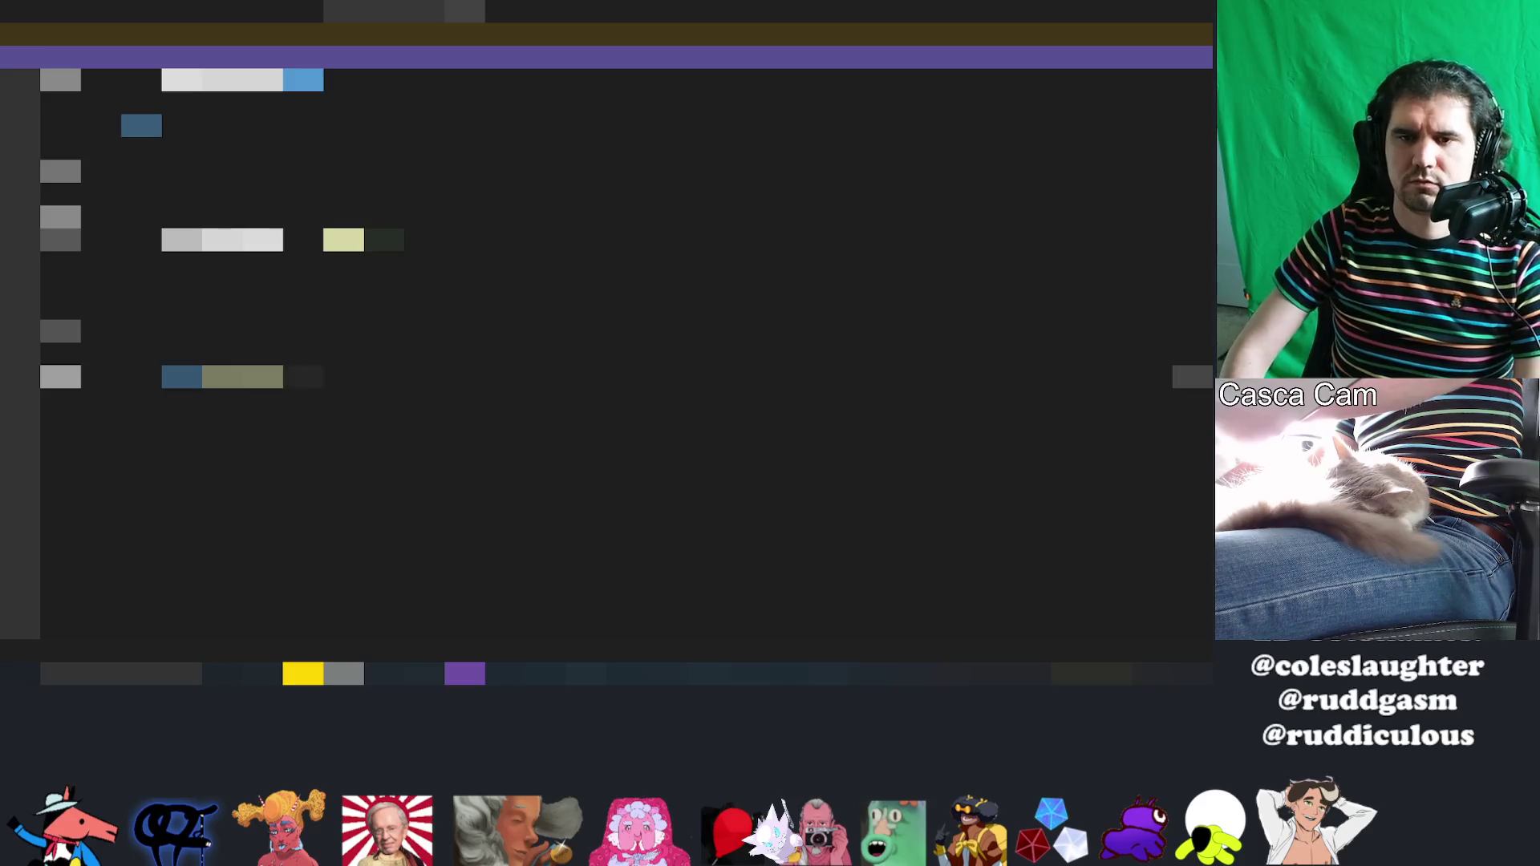
pyautogui.write('.')
pyautogui.press('Return')
pyautogui.write('render()')
pyautogui.press('Return')
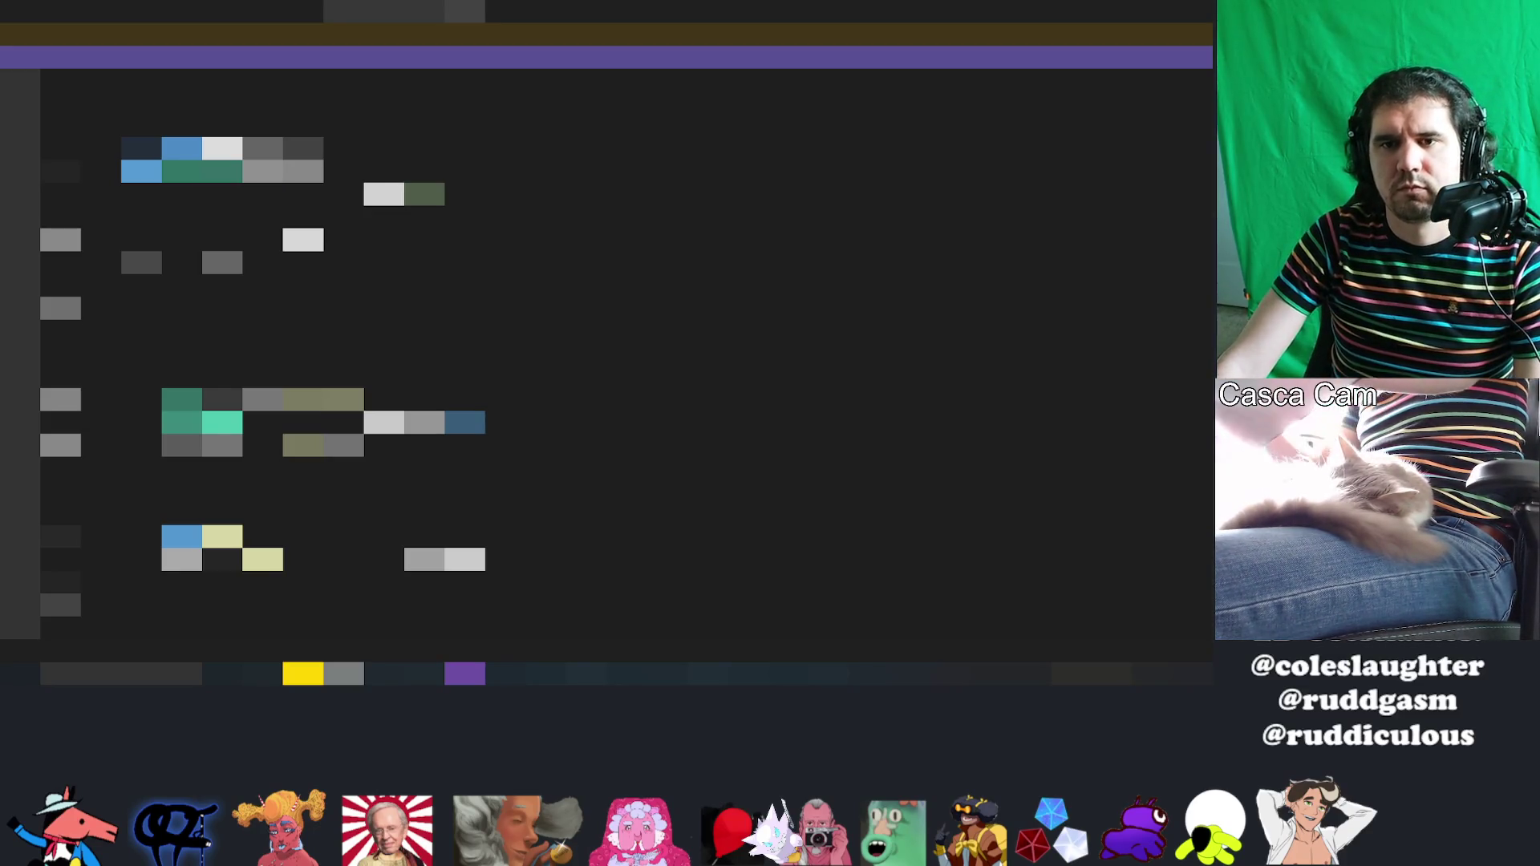
pyautogui.hotkey('alt', 'Tab')
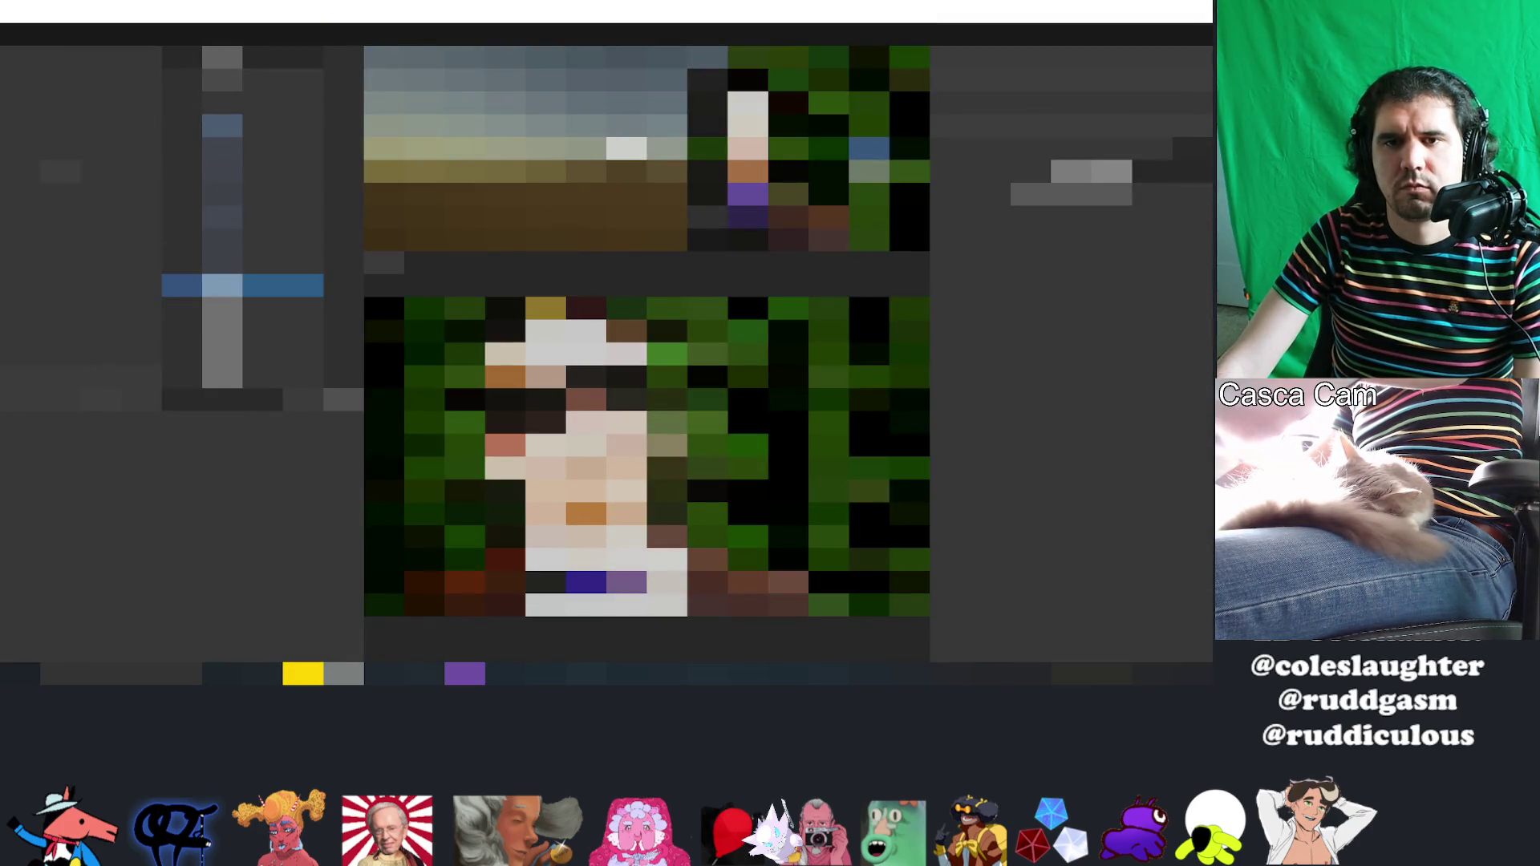
# Step: Select two objects in the Hierarchy to view their components in the Inspector
pyautogui.click(182, 423)
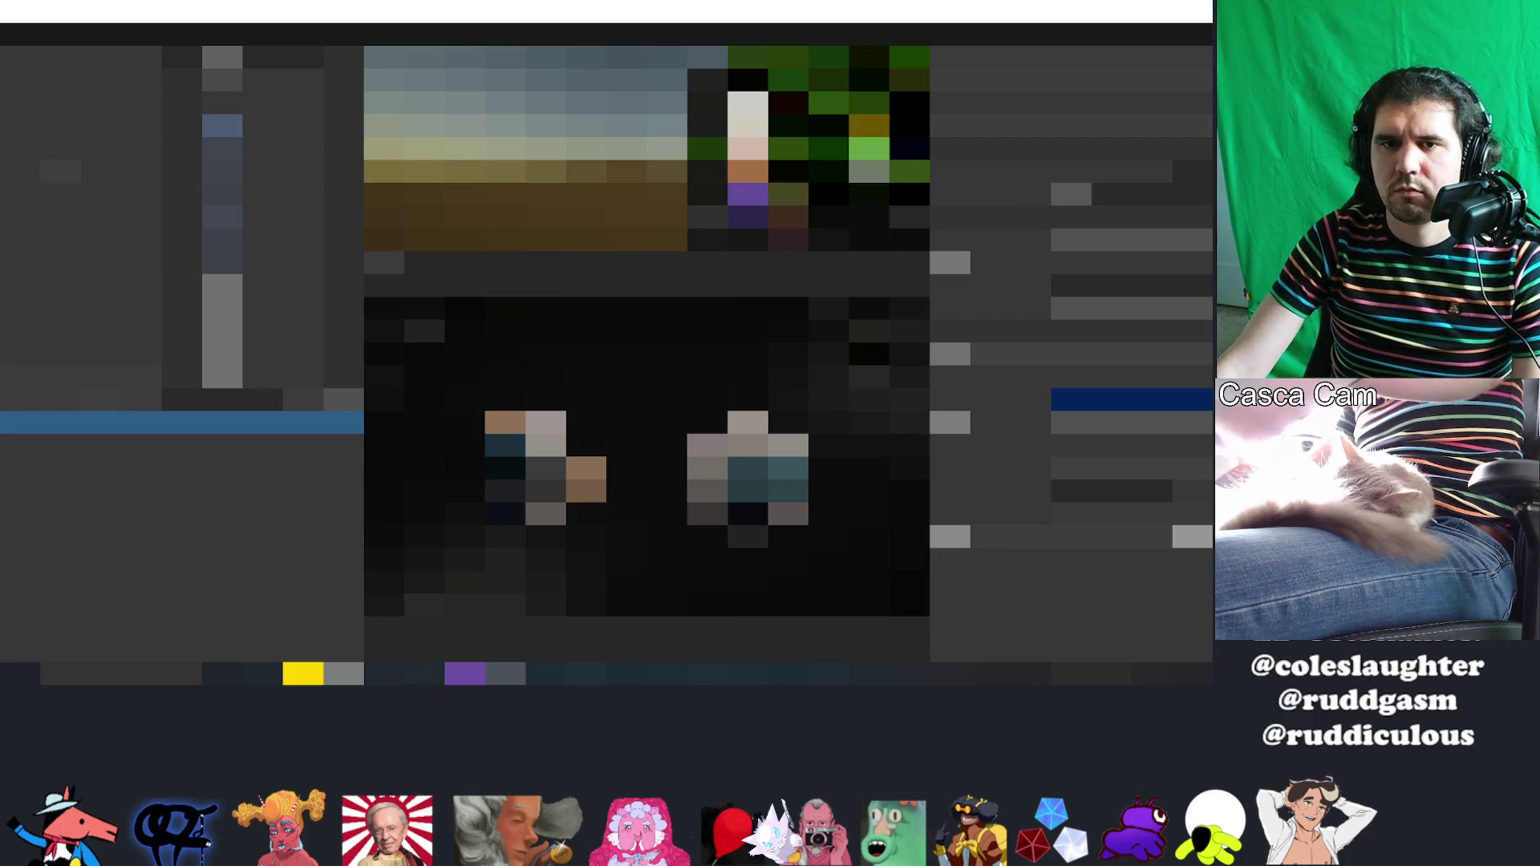
pyautogui.click(243, 286)
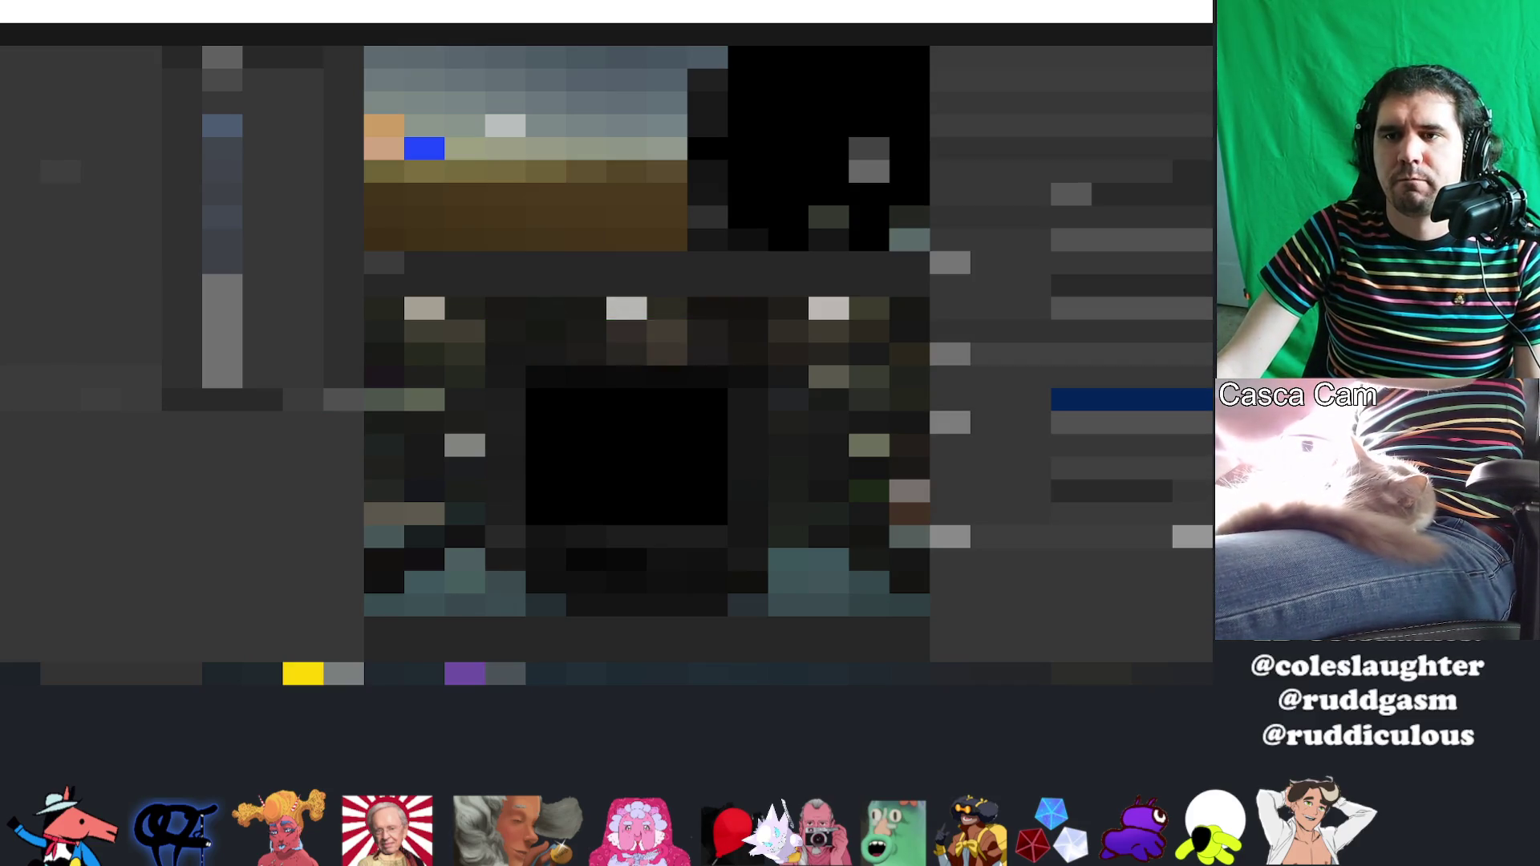
# Step: Quick-search for 'gen', open the result, and select two Hierarchy objects to inspect
pyautogui.hotkey('ctrl', 'k')
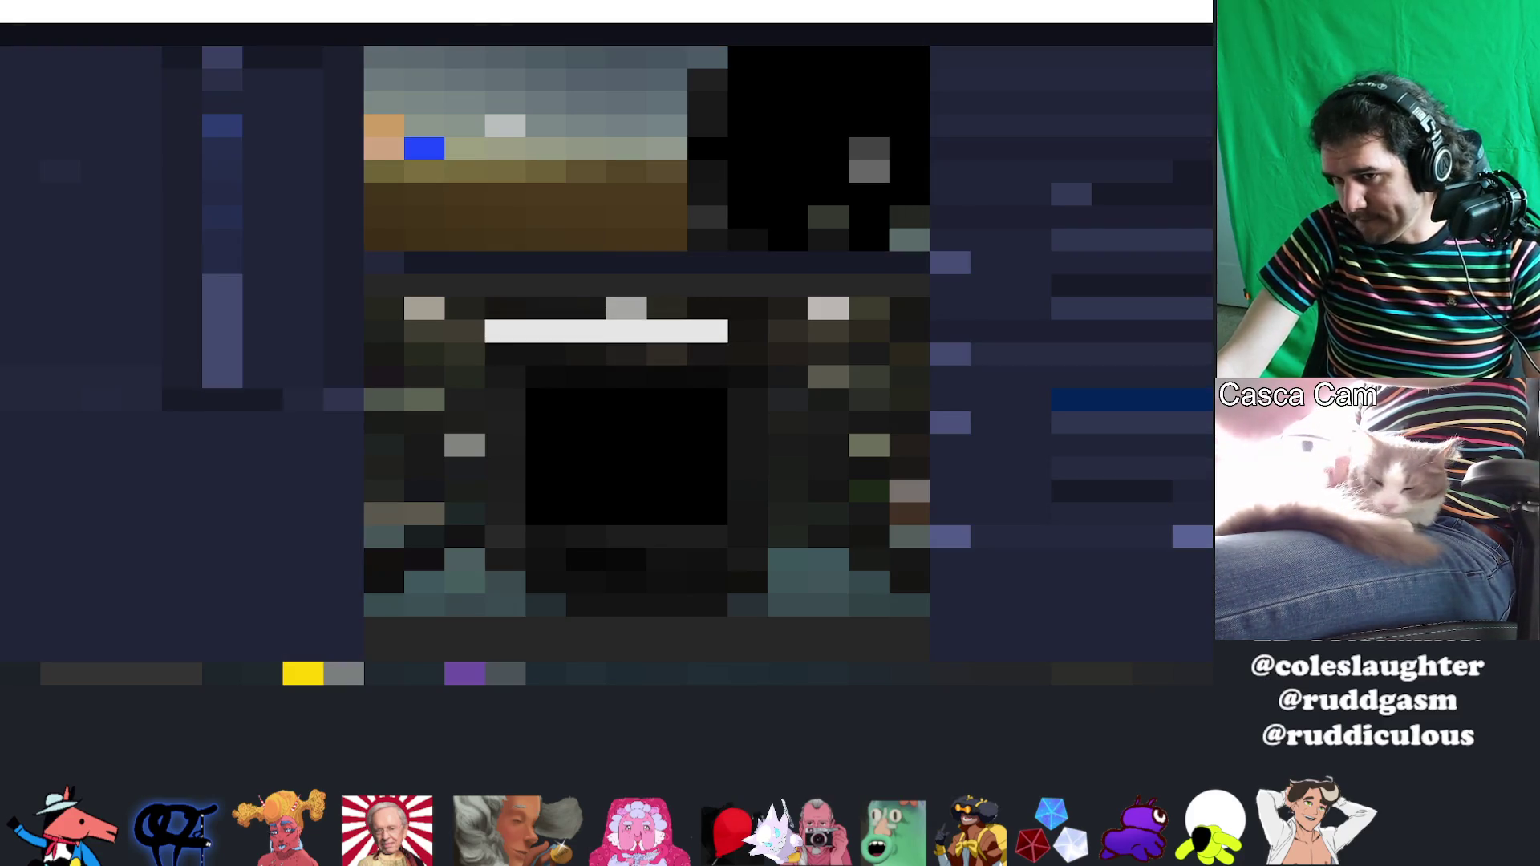
pyautogui.write('gen')
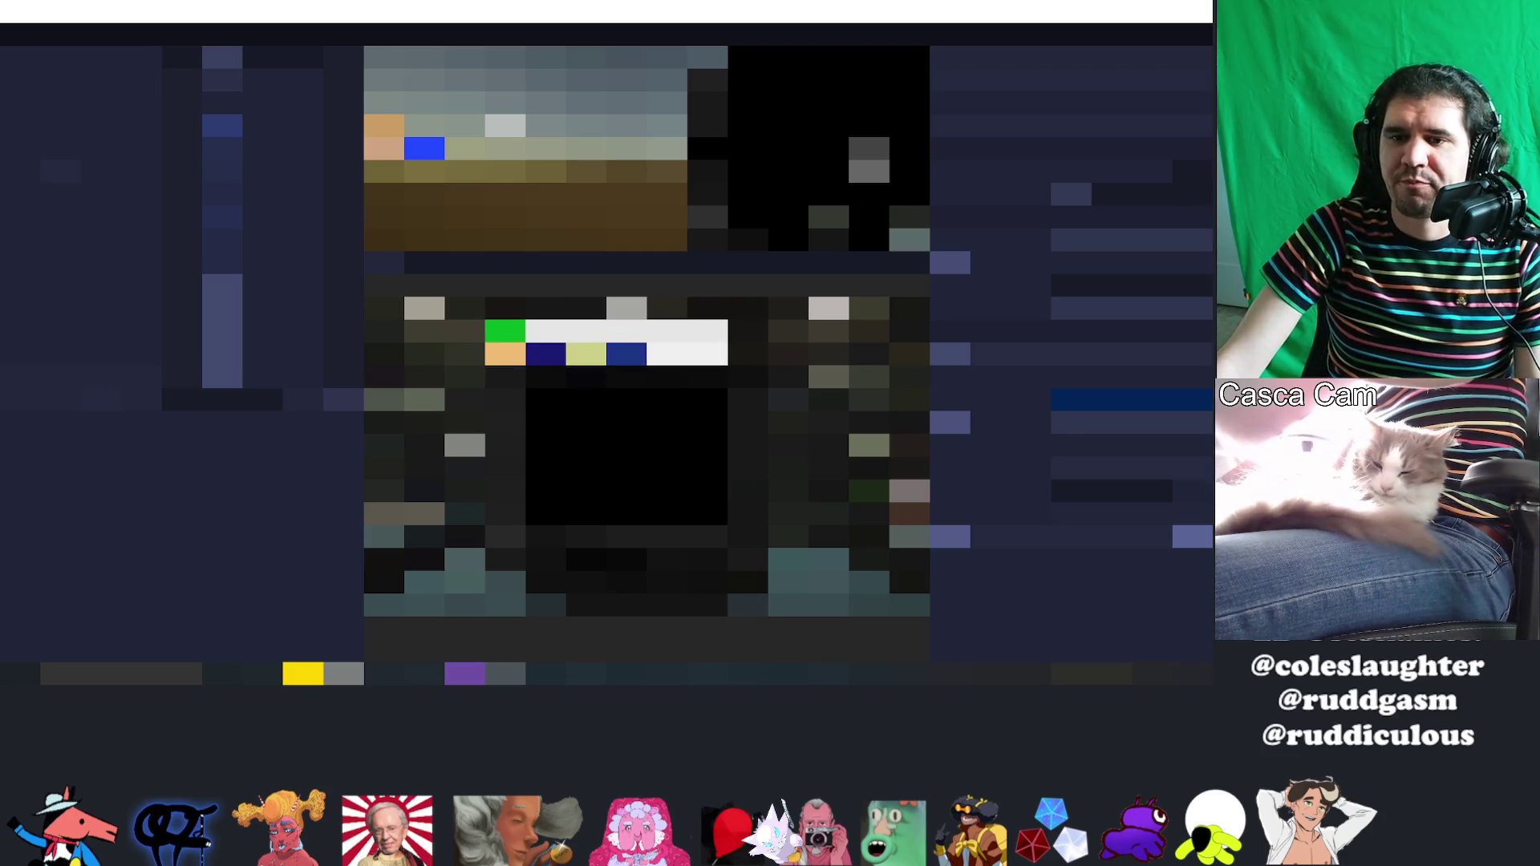
pyautogui.press('Return')
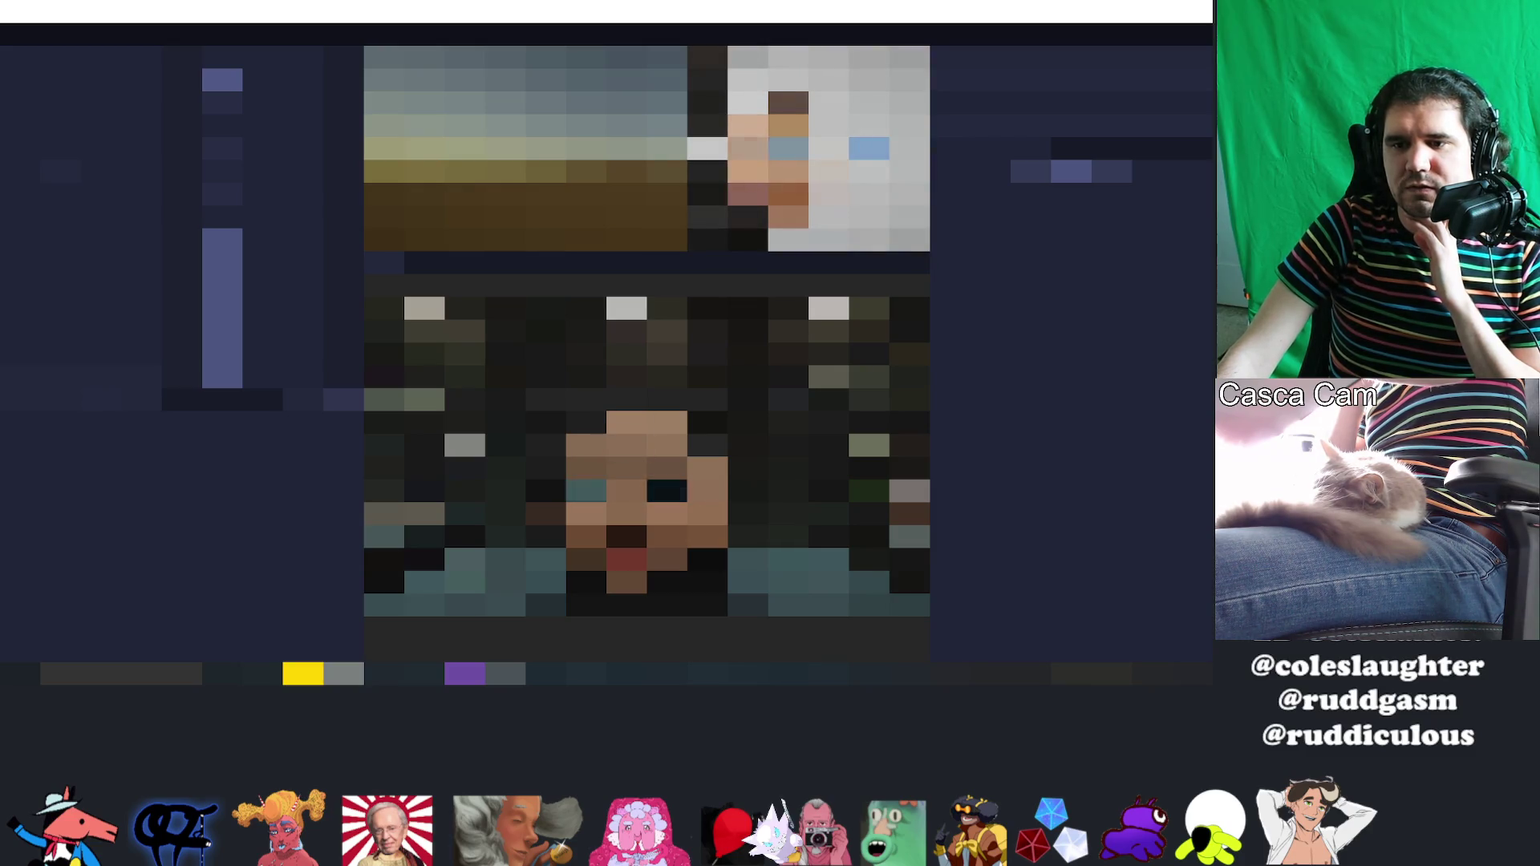
pyautogui.click(181, 423)
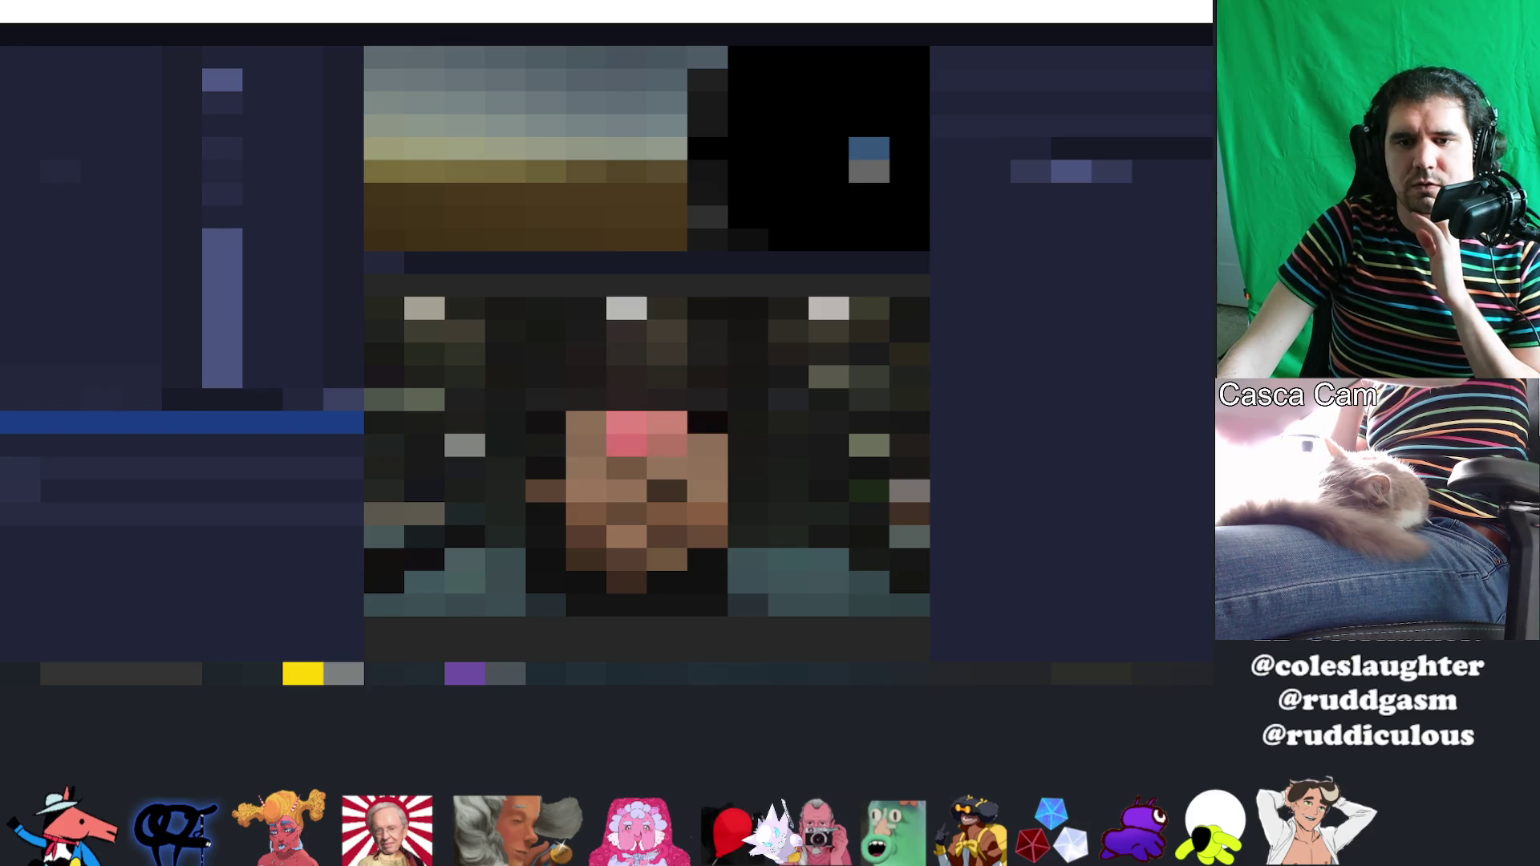
pyautogui.click(241, 377)
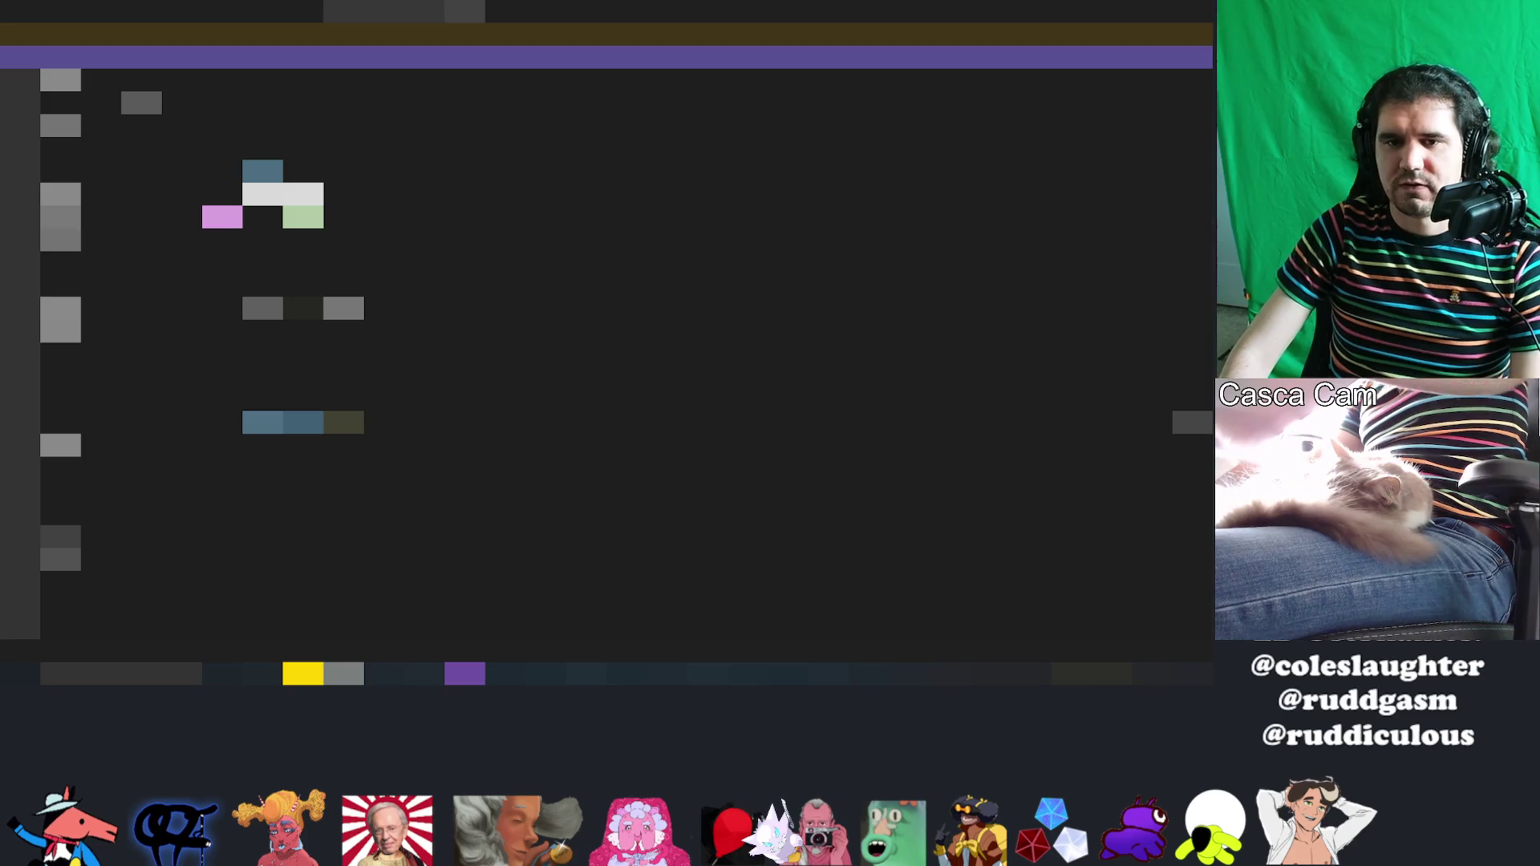
# Step: Copy a code statement onto another line, adjust the pasted lines, then glance at Unity
pyautogui.doubleClick(303, 422)
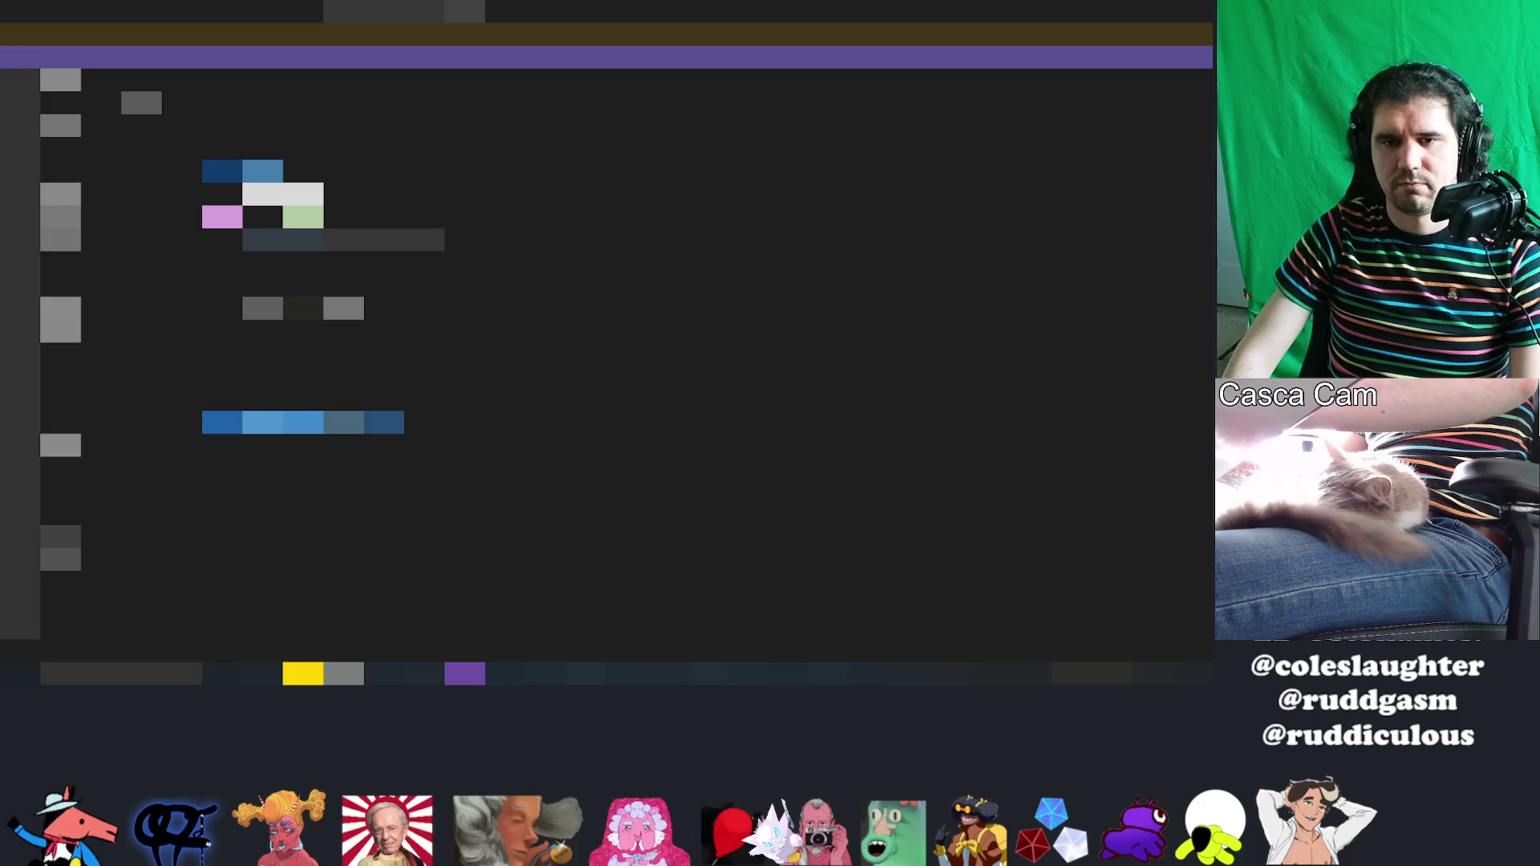
pyautogui.click(240, 377)
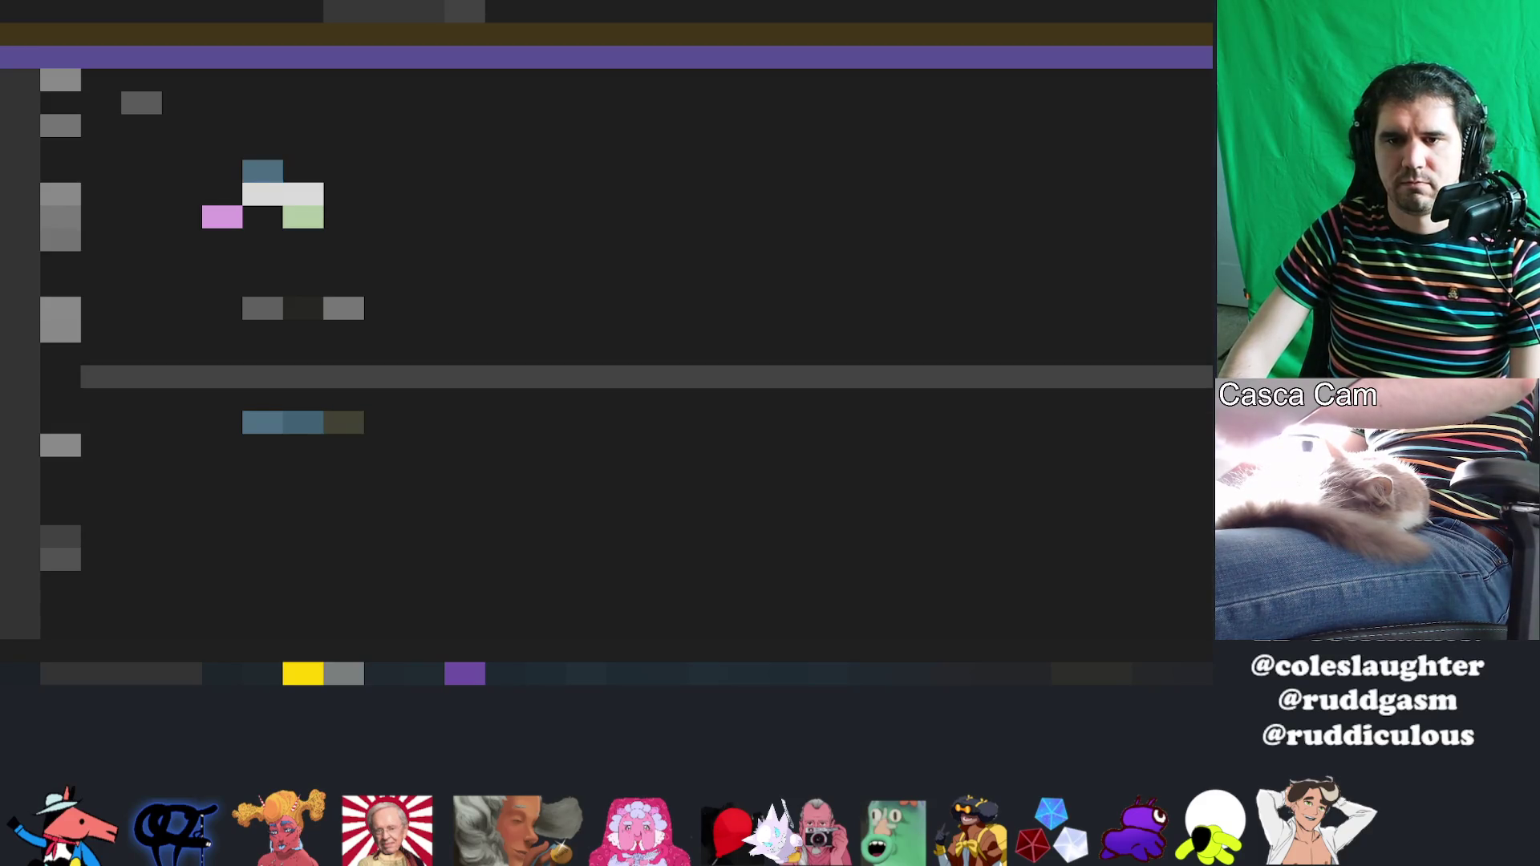
pyautogui.hotkey('ctrl', 'z')
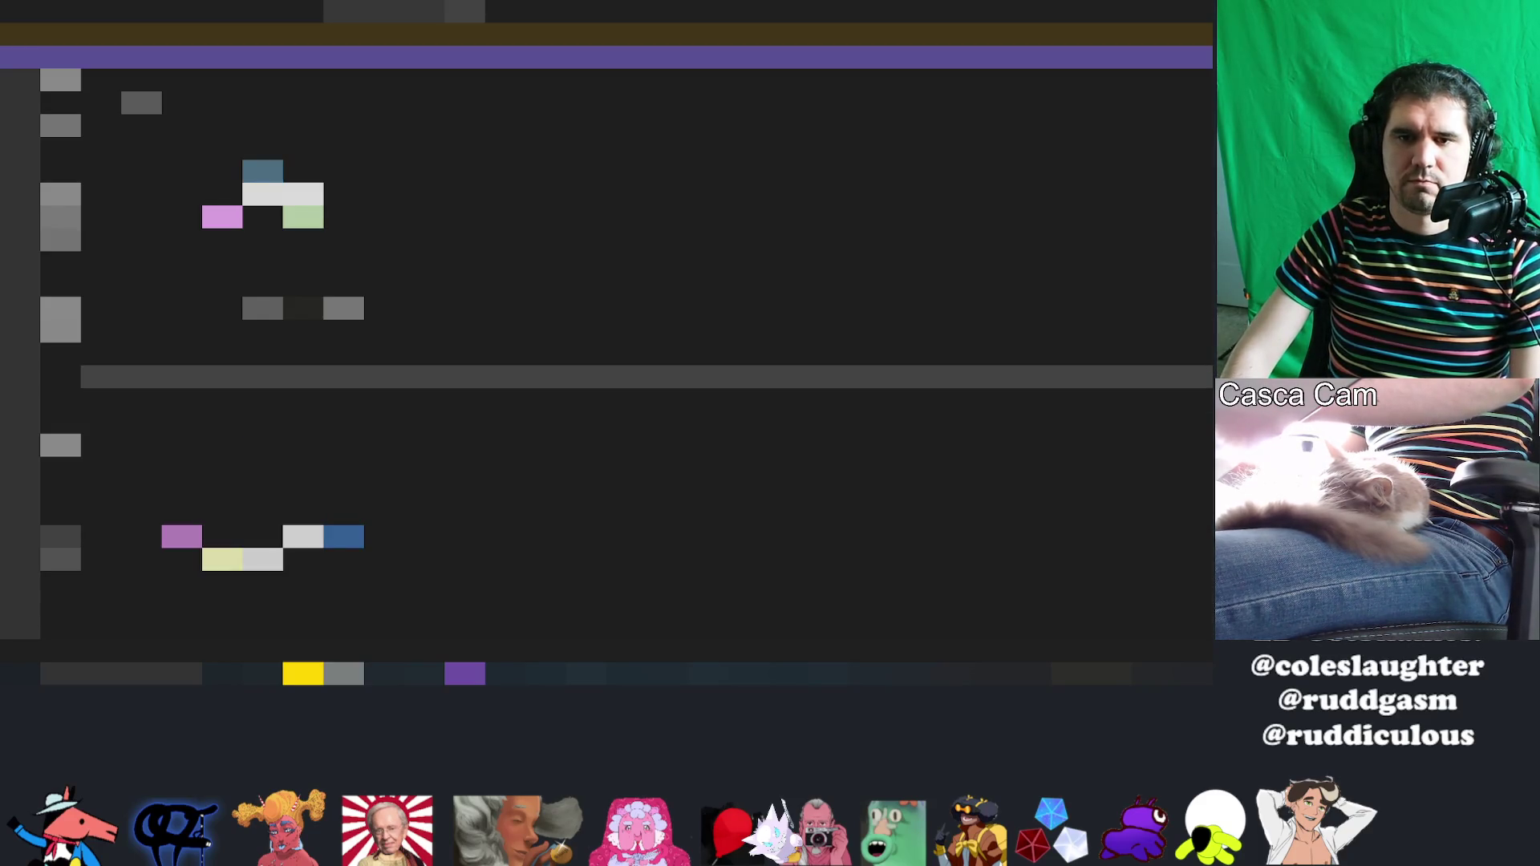
pyautogui.press('Down')
pyautogui.press('Down')
pyautogui.press('Down')
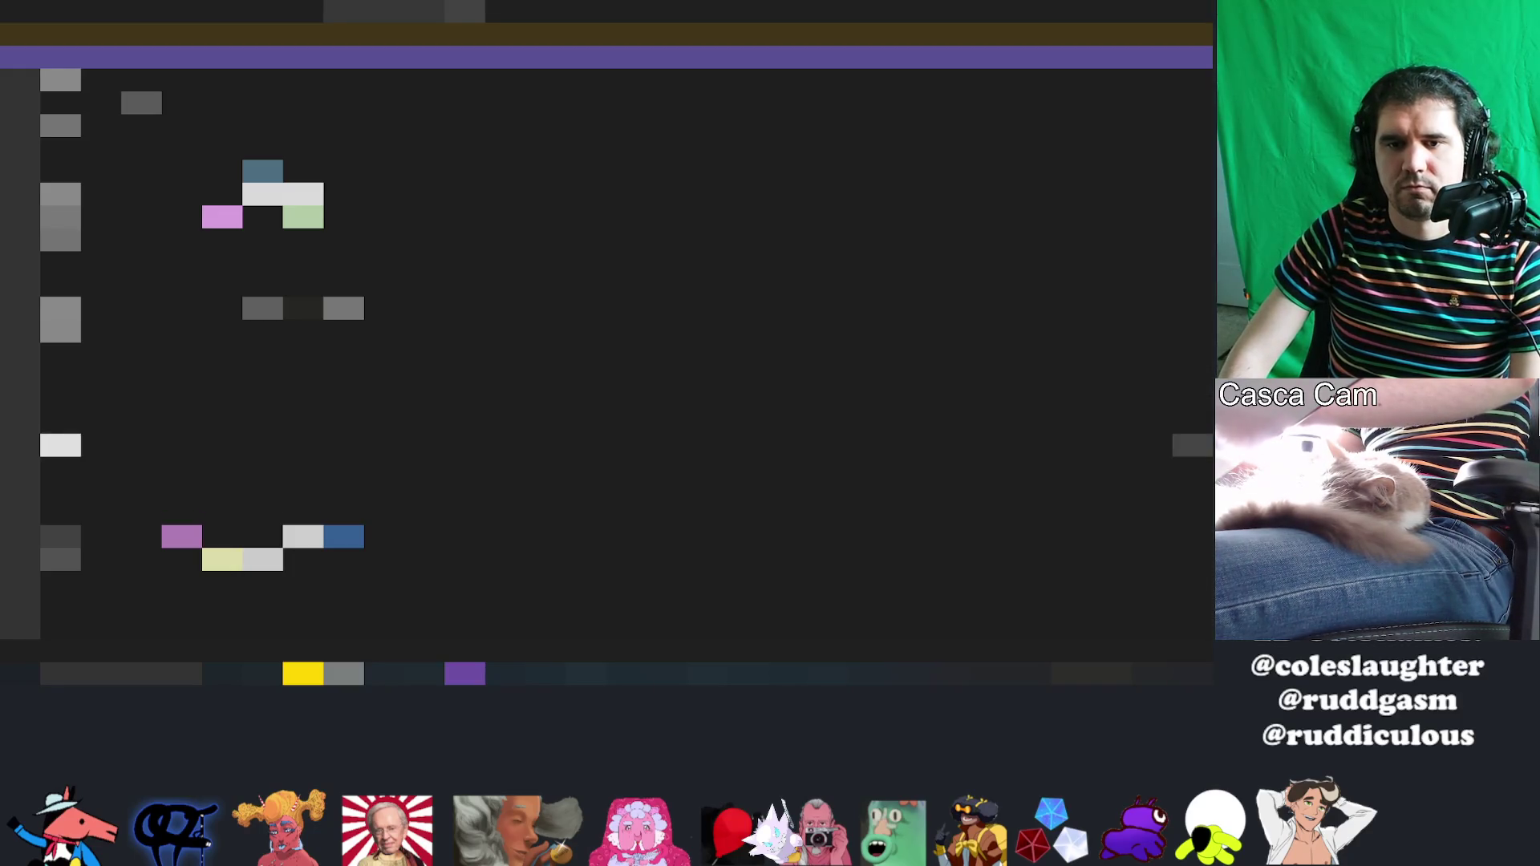
pyautogui.hotkey('shift', 'Home')
pyautogui.hotkey('shift', 'Up')
pyautogui.hotkey('ctrl', 'v')
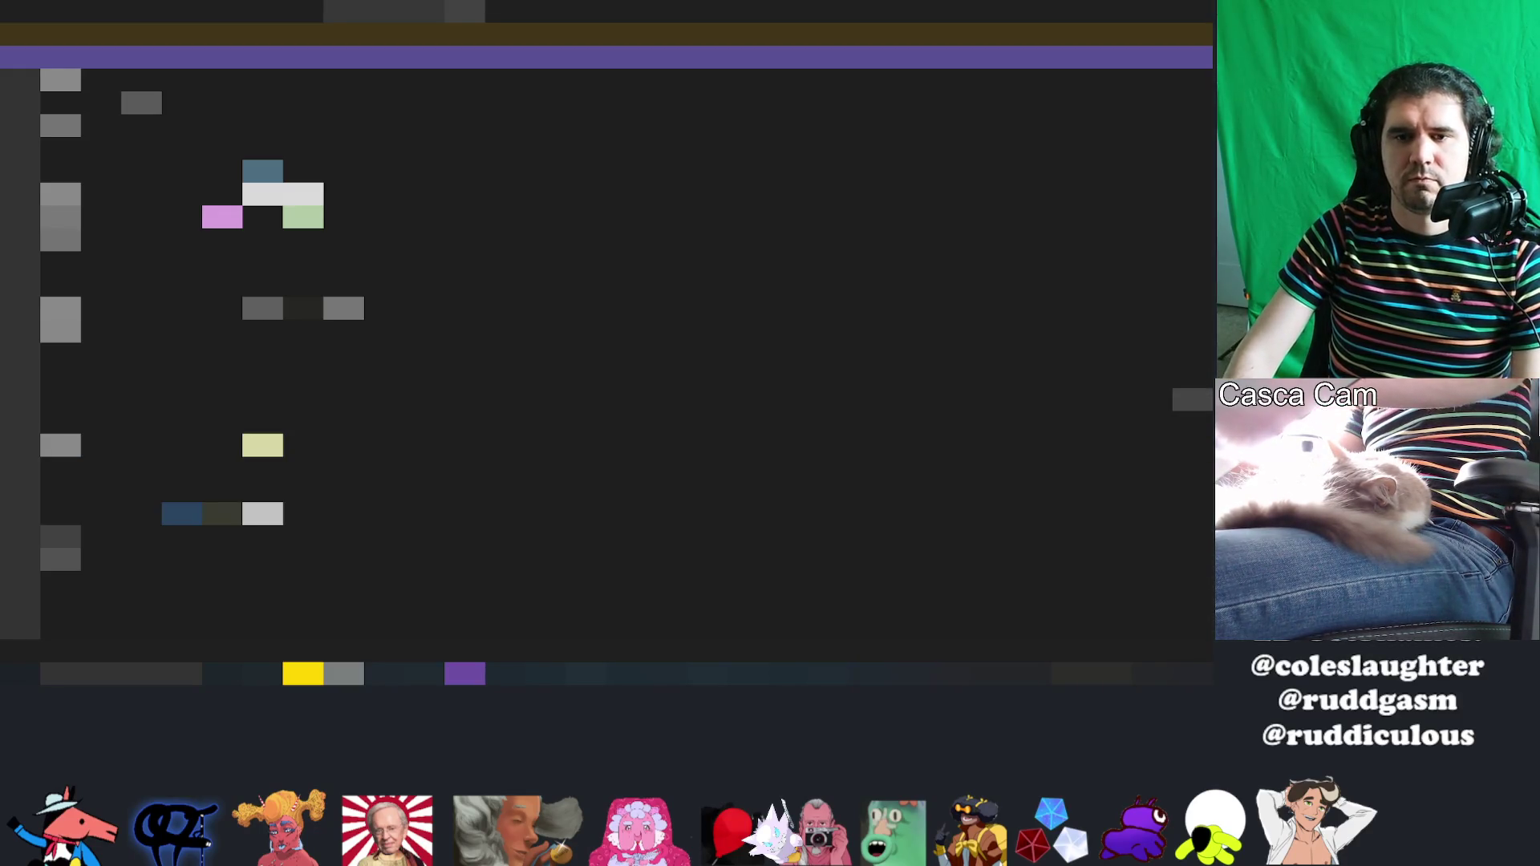
pyautogui.hotkey('alt', 'Tab')
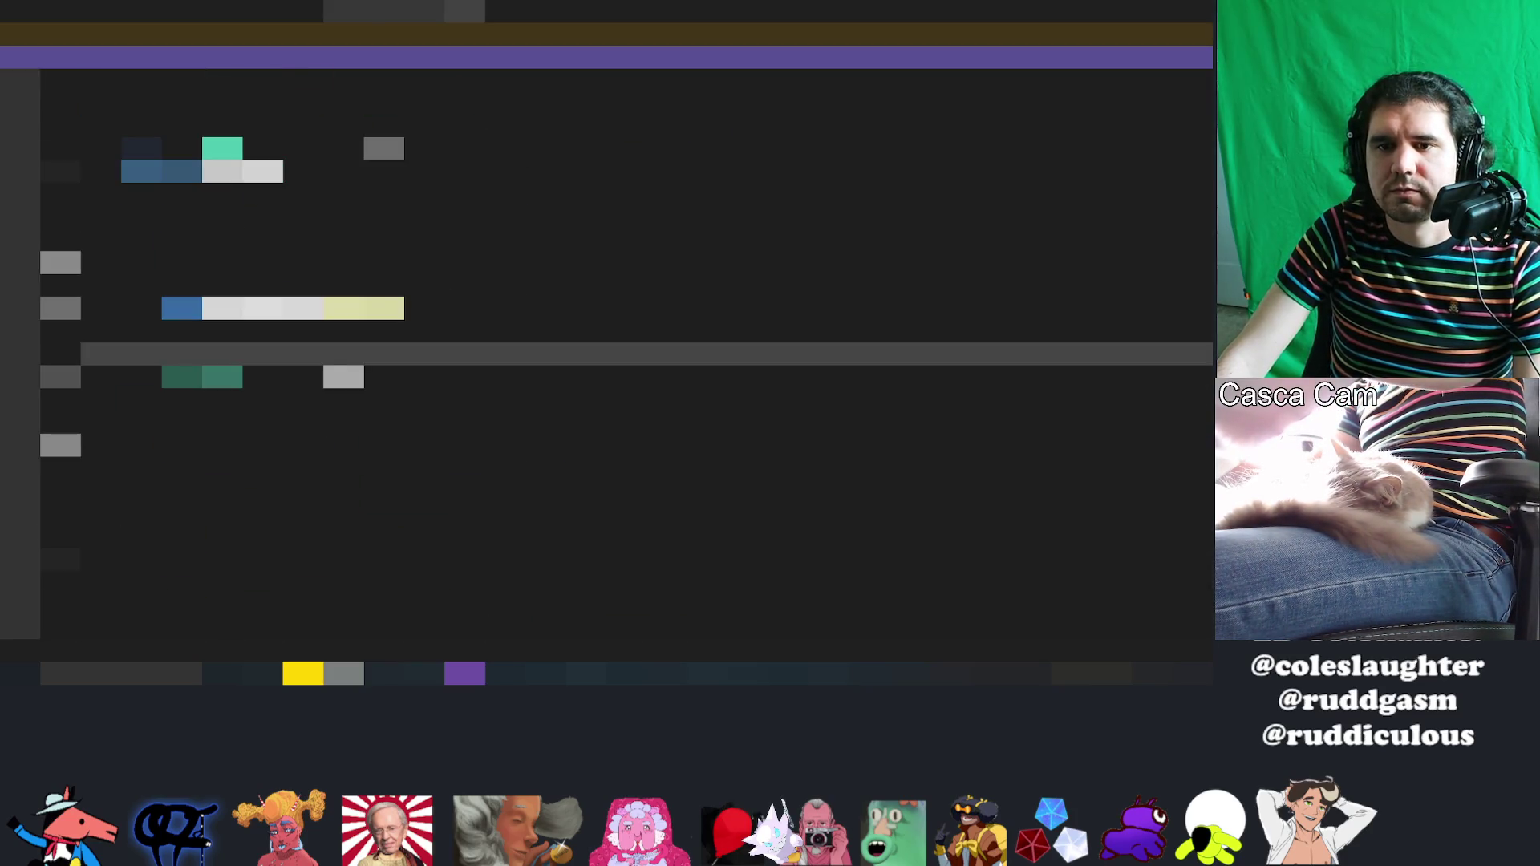
# Step: Type a self. reference with autocomplete on a code line, then undo it
pyautogui.click(425, 308)
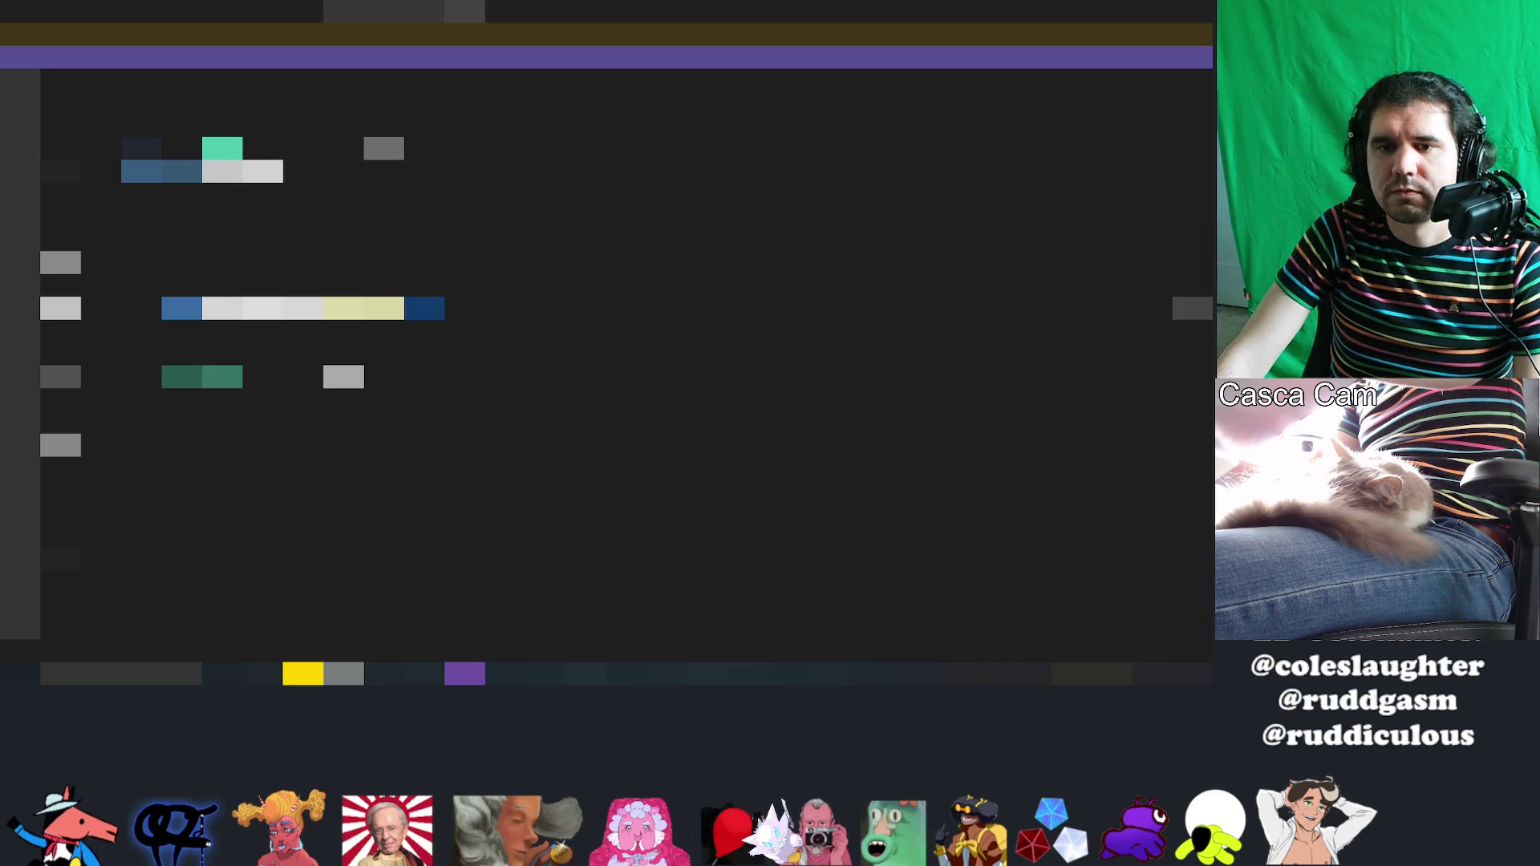
pyautogui.write('self.')
pyautogui.press('Down')
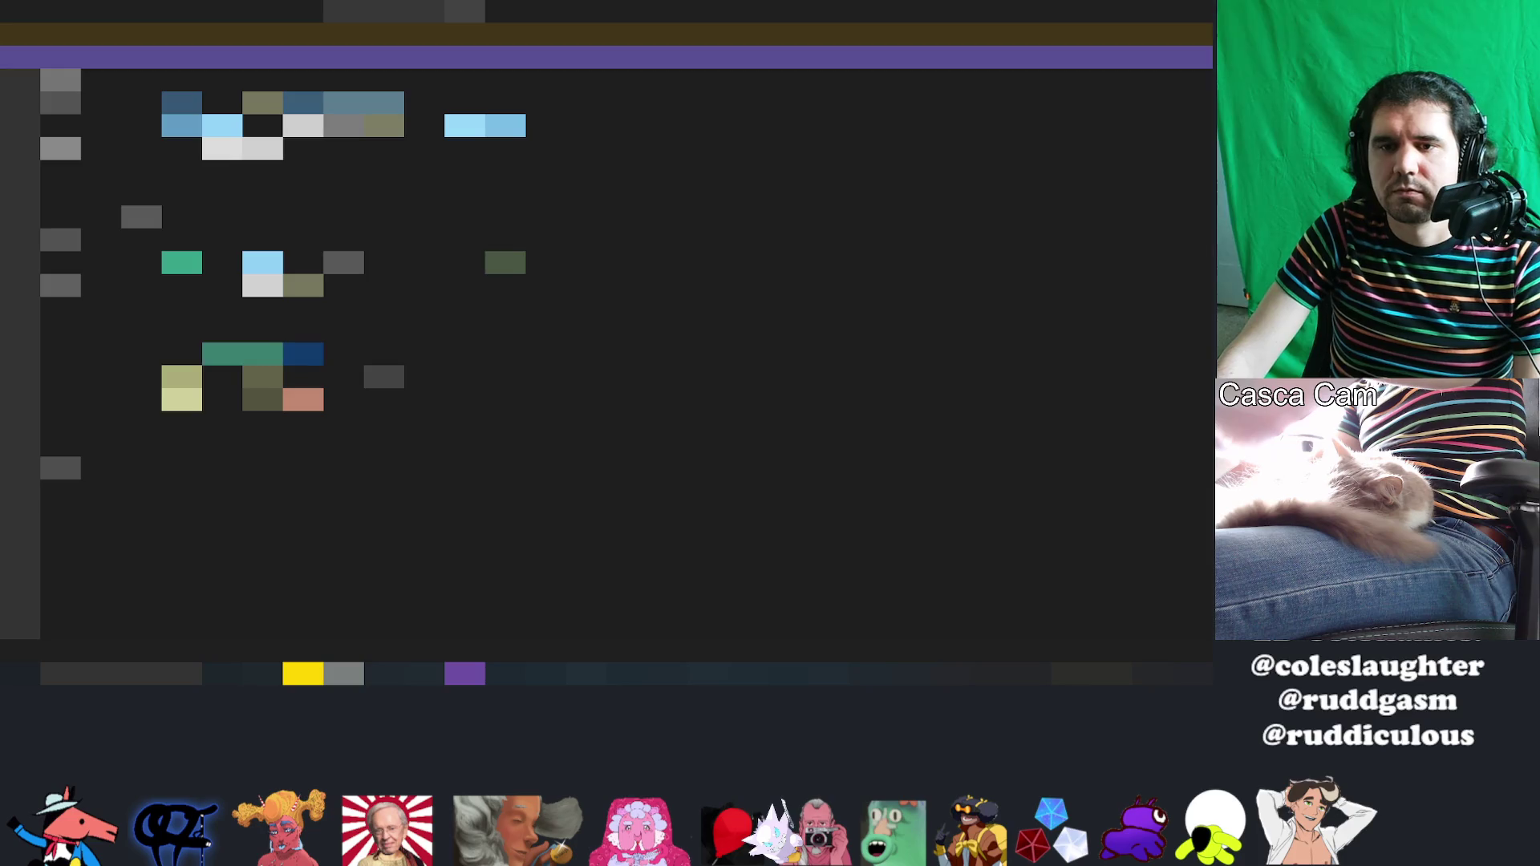
pyautogui.hotkey('ctrl', 'z')
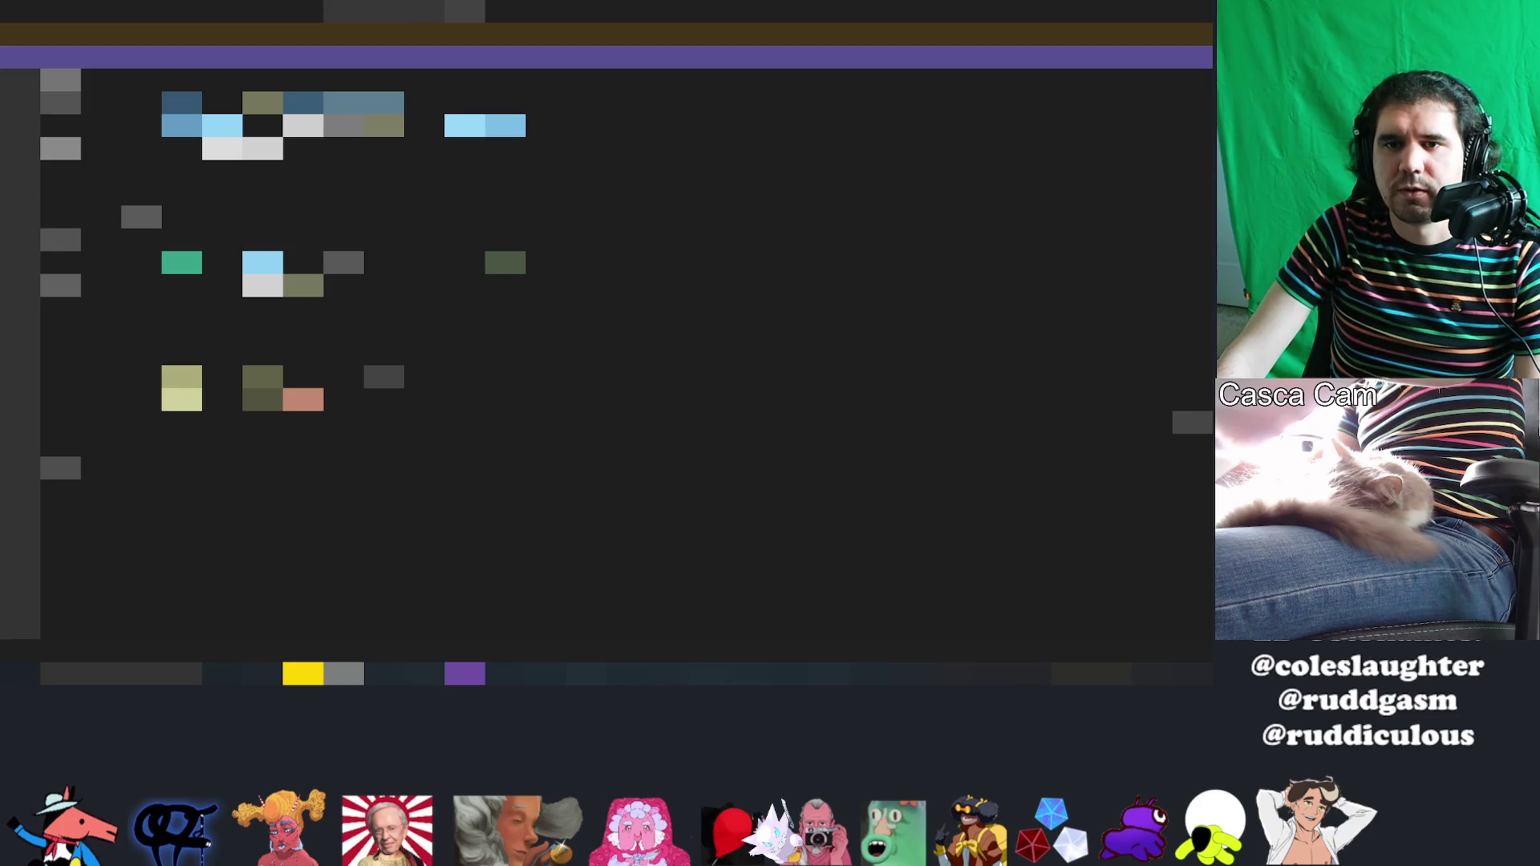
pyautogui.hotkey('ctrl', 'z')
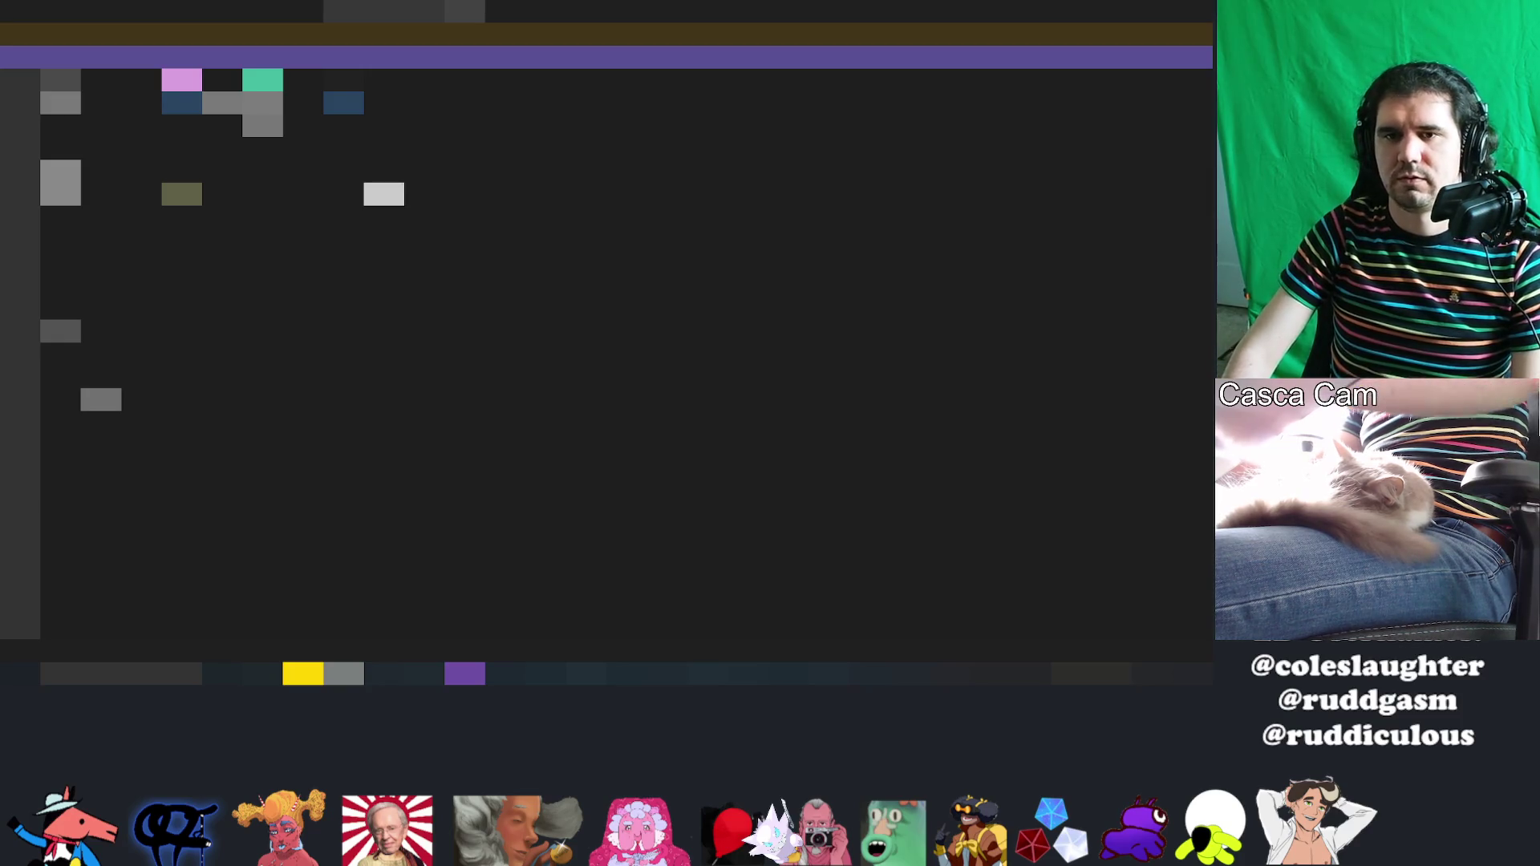
# Step: Jump to the definition of a selected word with F12 and pick a line there
pyautogui.doubleClick(202, 285)
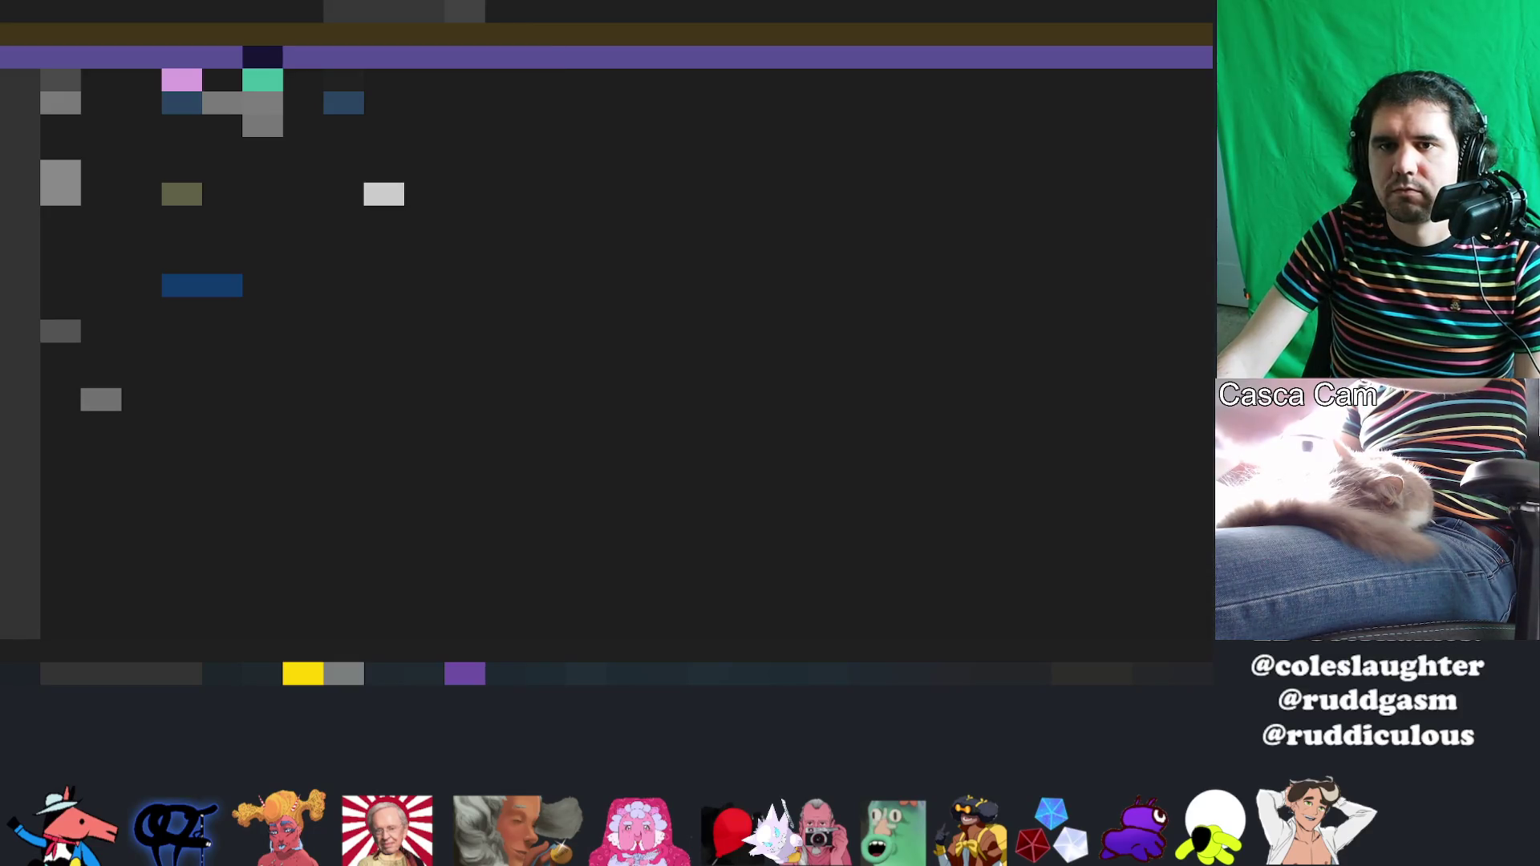
pyautogui.press('F12')
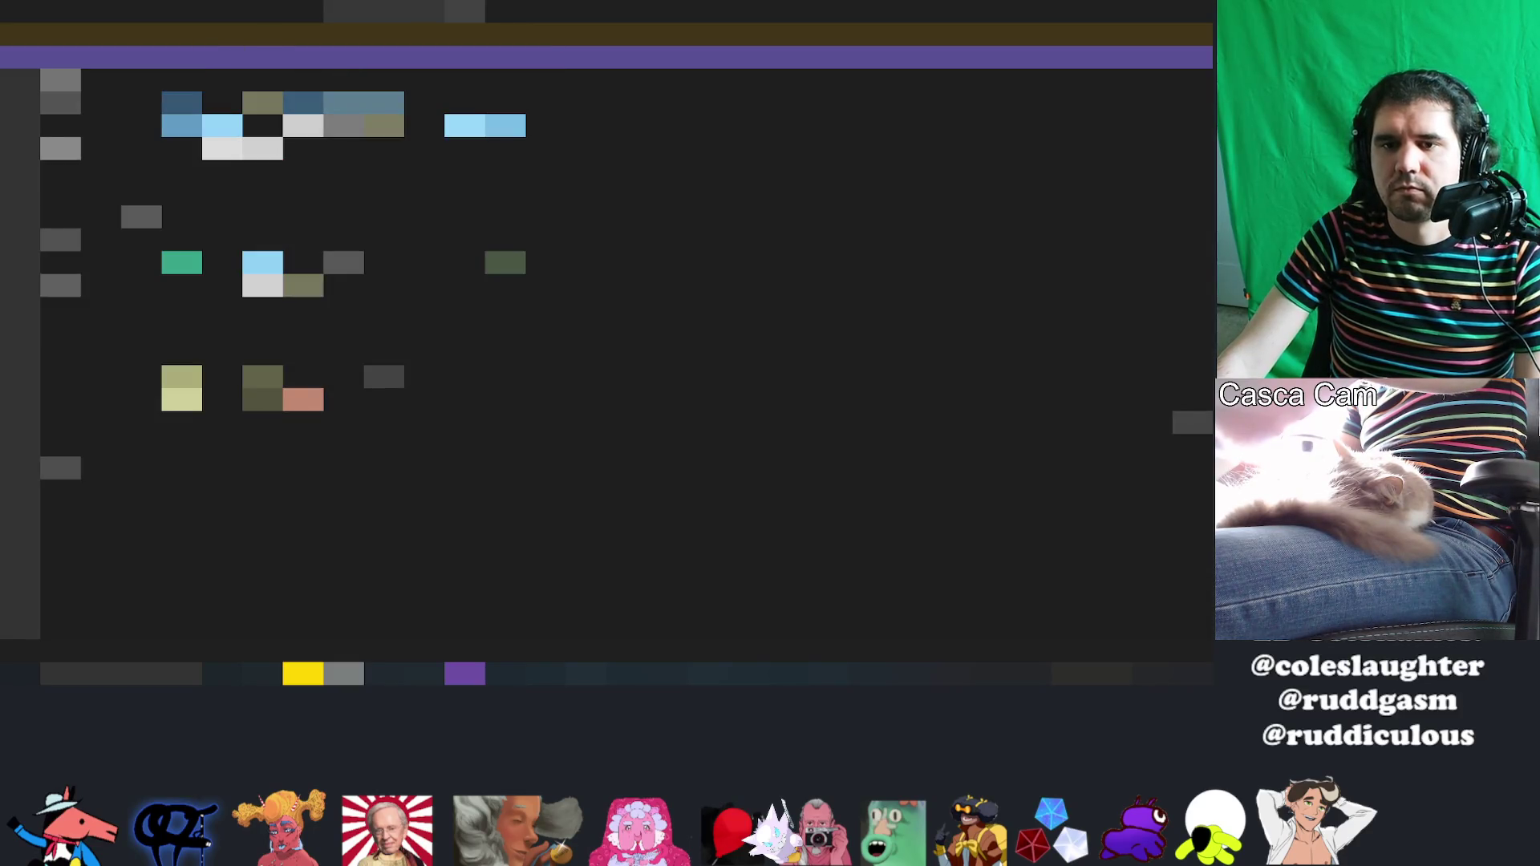
pyautogui.click(96, 446)
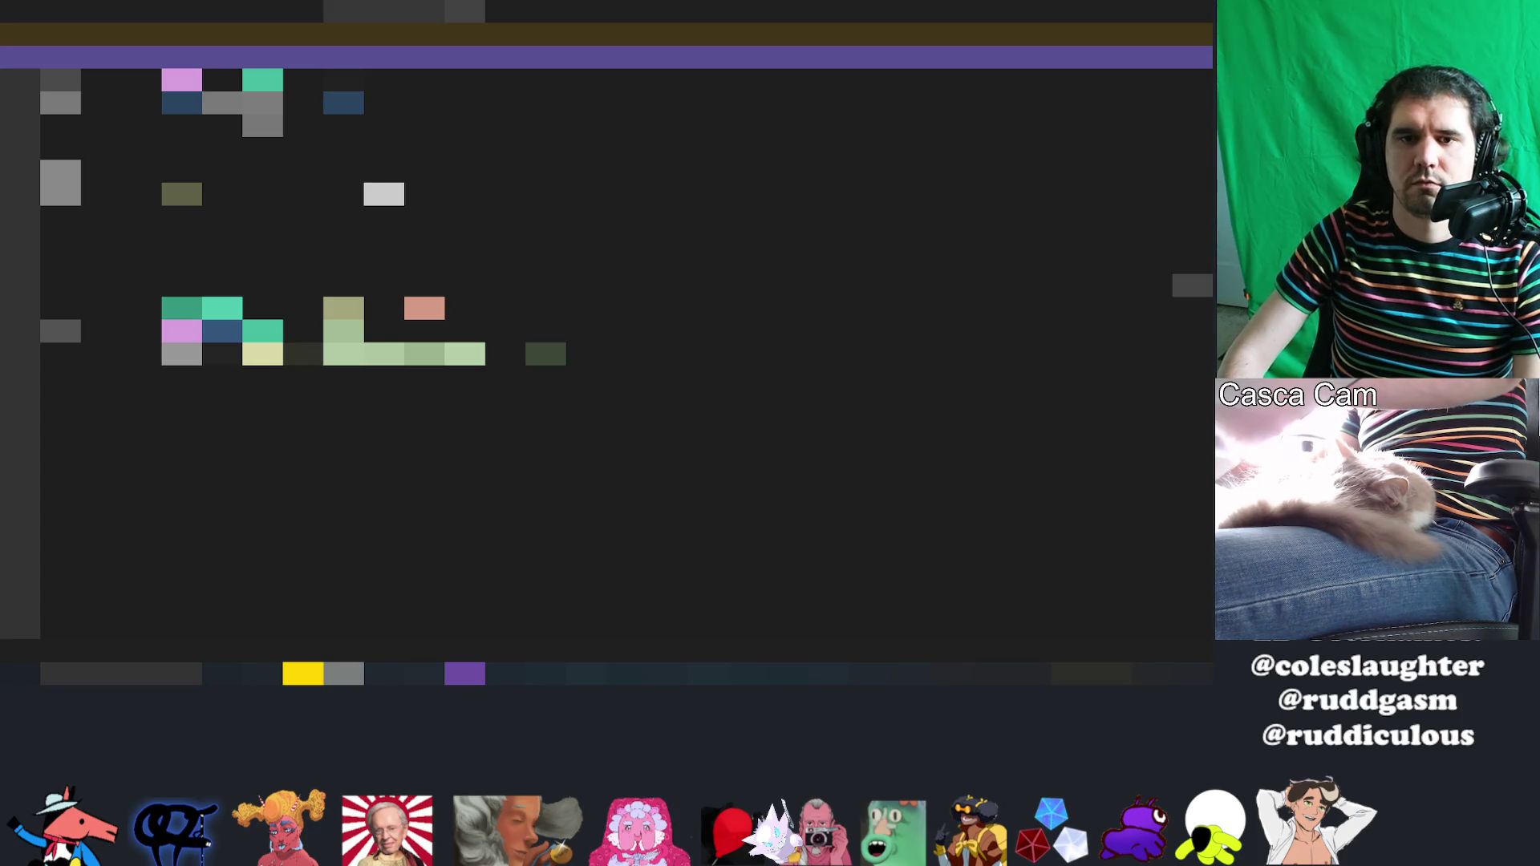
# Step: Undo and redo through recent code edits to restore the earlier code, then return to Unity
pyautogui.hotkey('ctrl', 'z')
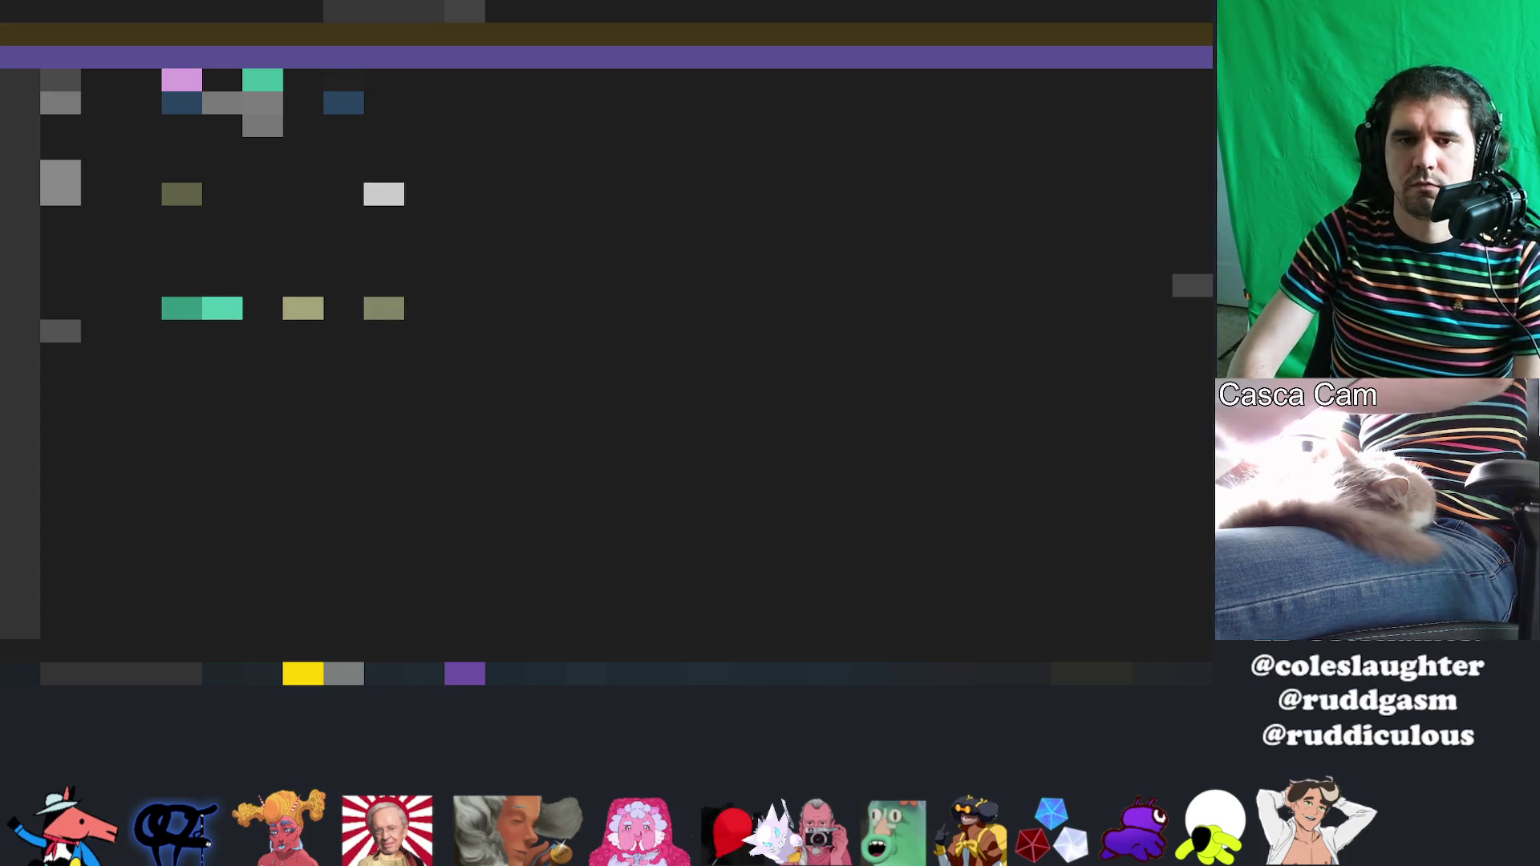
pyautogui.hotkey('ctrl', 'z')
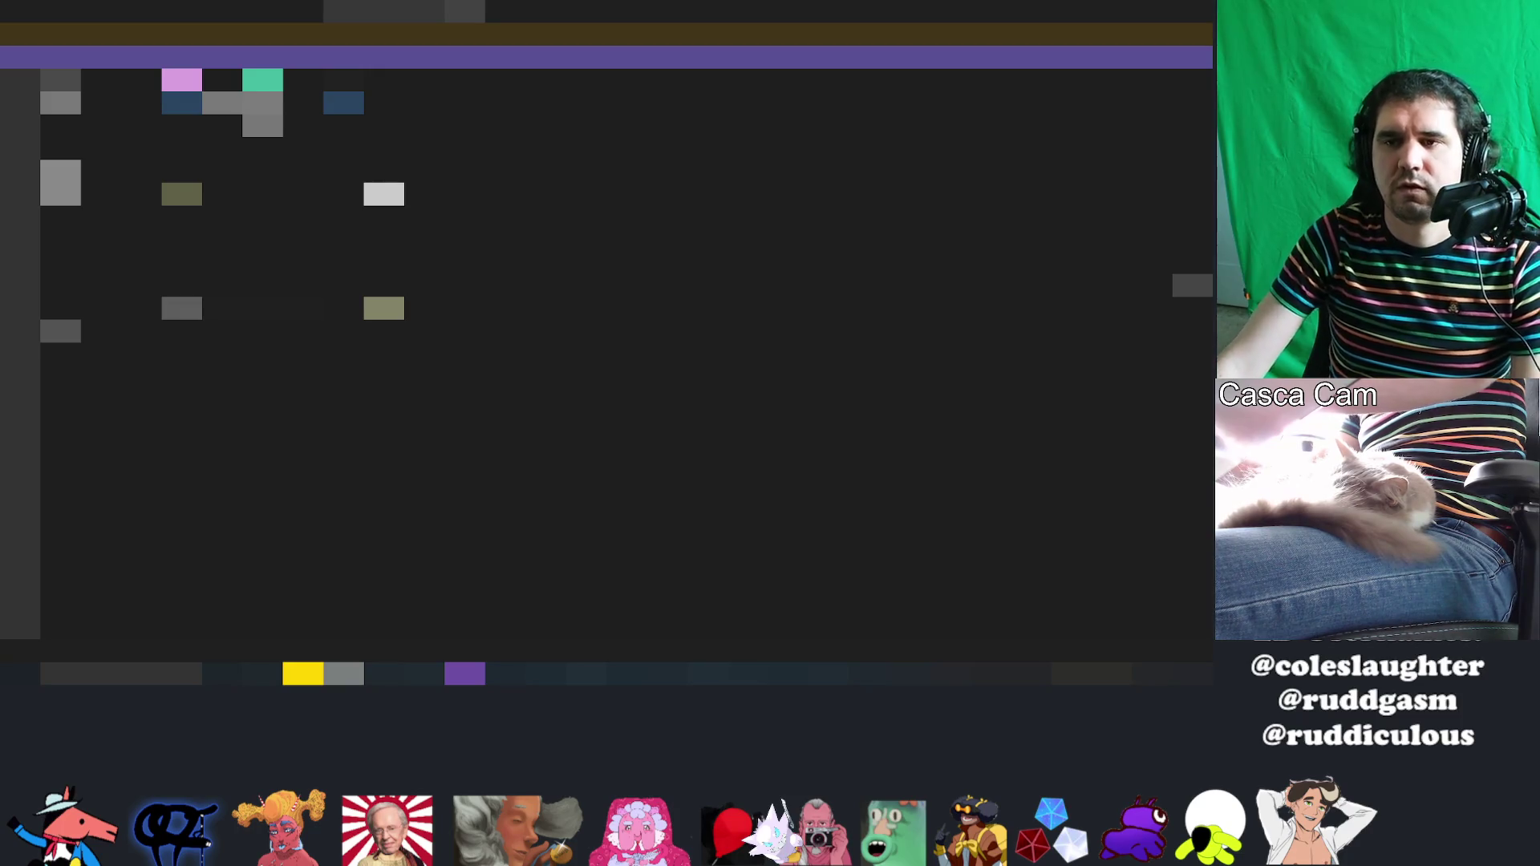
pyautogui.hotkey('ctrl', 'z')
pyautogui.hotkey('ctrl', 'z')
pyautogui.hotkey('ctrl', 'z')
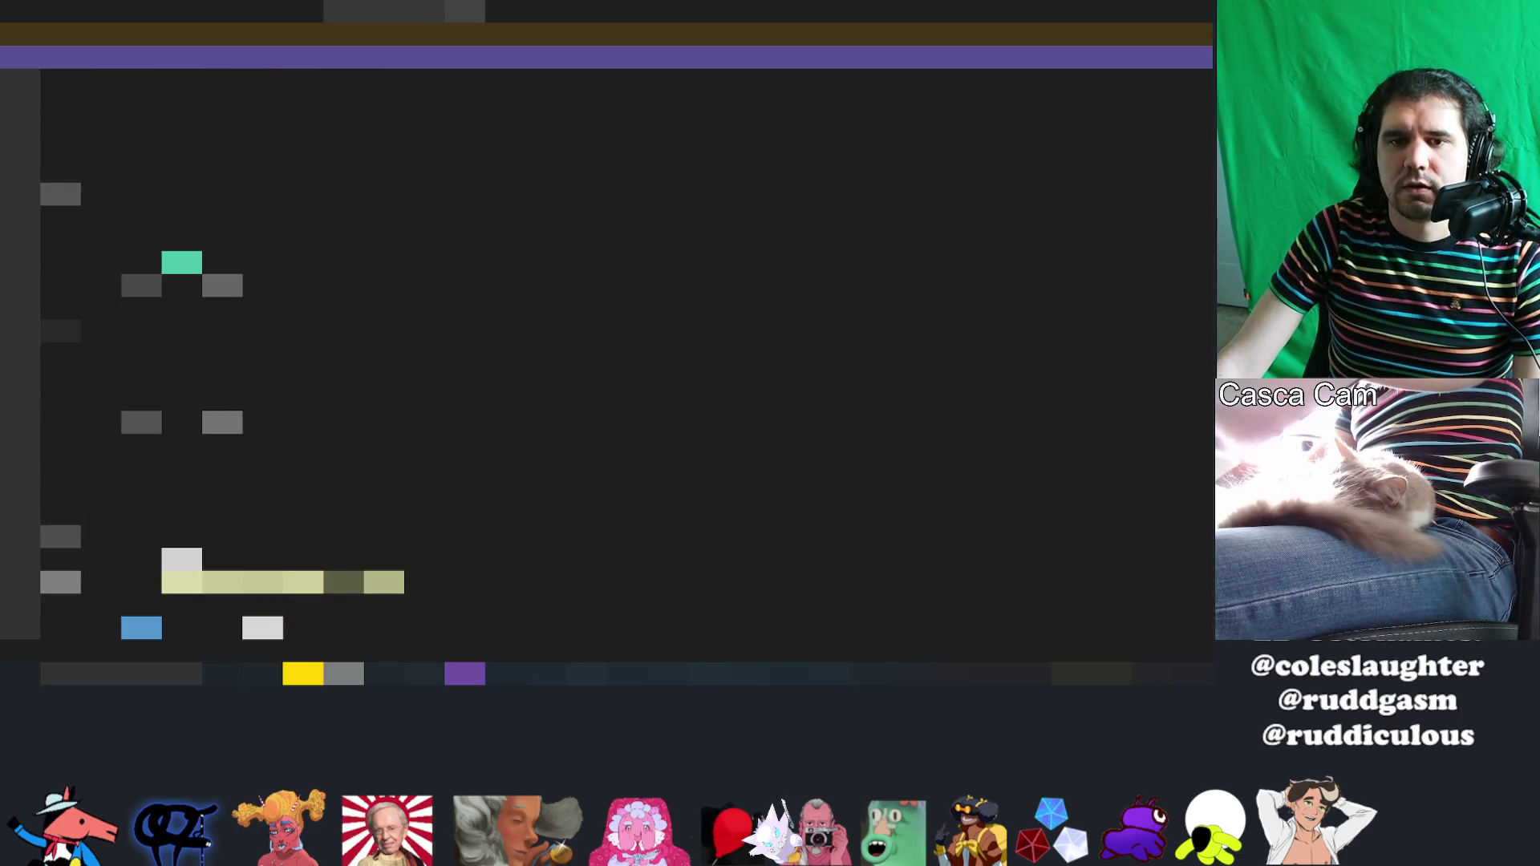
pyautogui.hotkey('ctrl', 'z')
pyautogui.hotkey('ctrl', 'z')
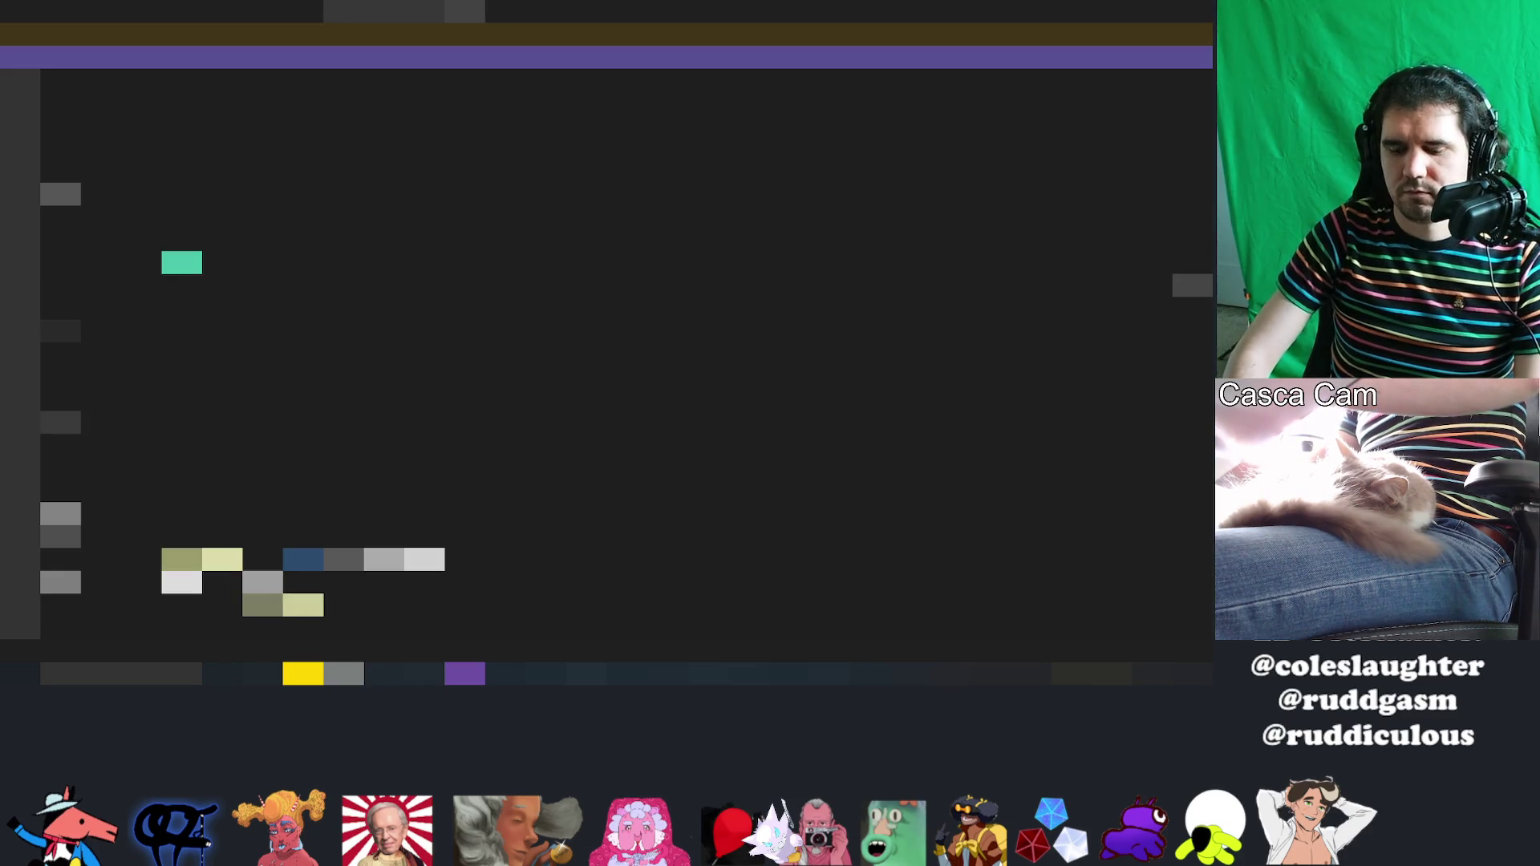
pyautogui.hotkey('ctrl', 'z')
pyautogui.hotkey('ctrl', 'z')
pyautogui.hotkey('ctrl', 'z')
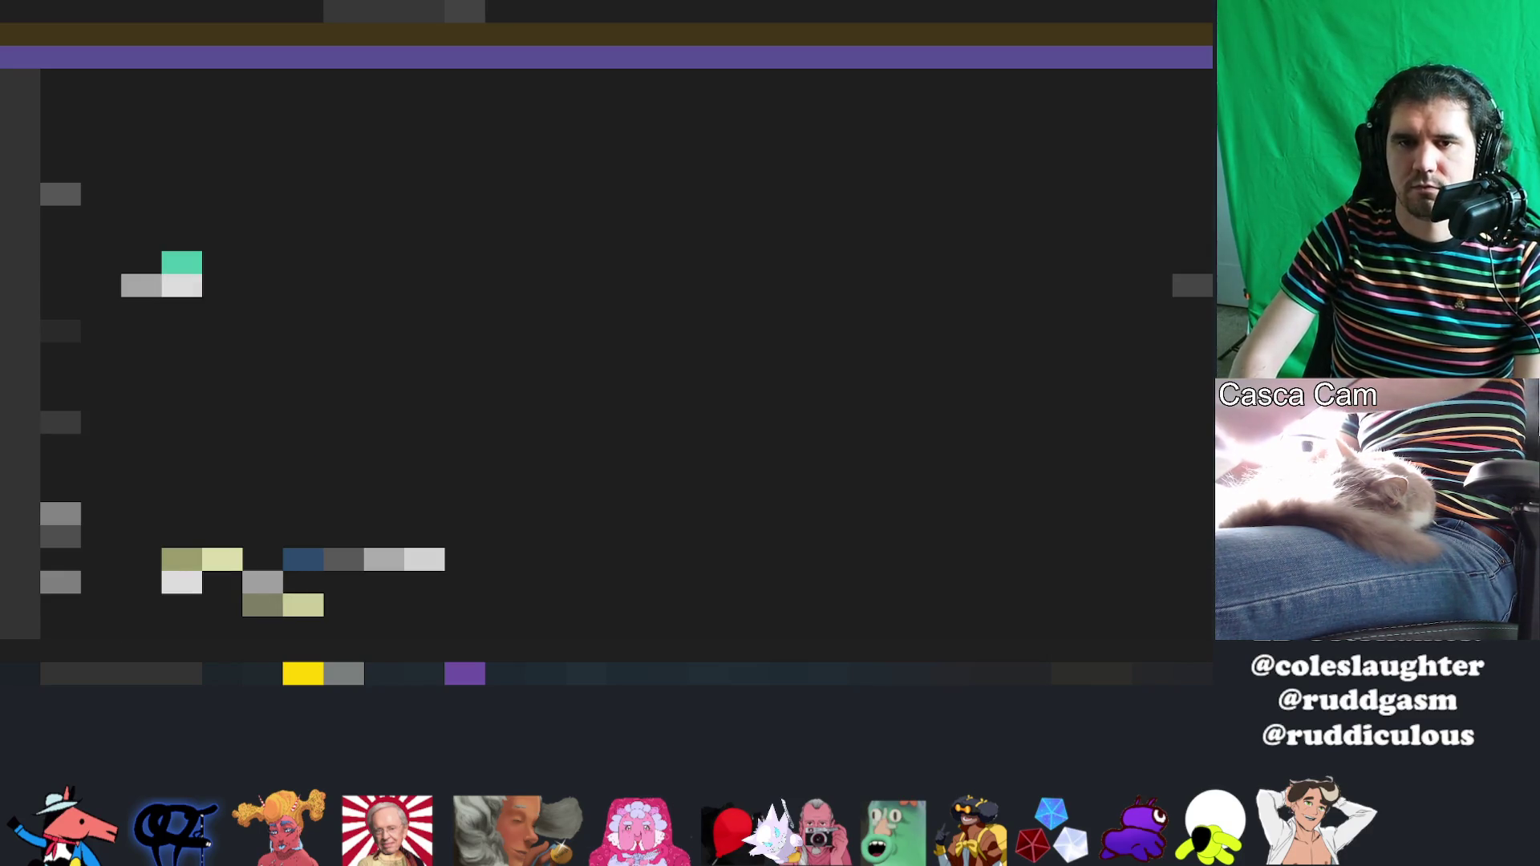
pyautogui.hotkey('ctrl', 'z')
pyautogui.hotkey('ctrl', 'z')
pyautogui.hotkey('ctrl', 'z')
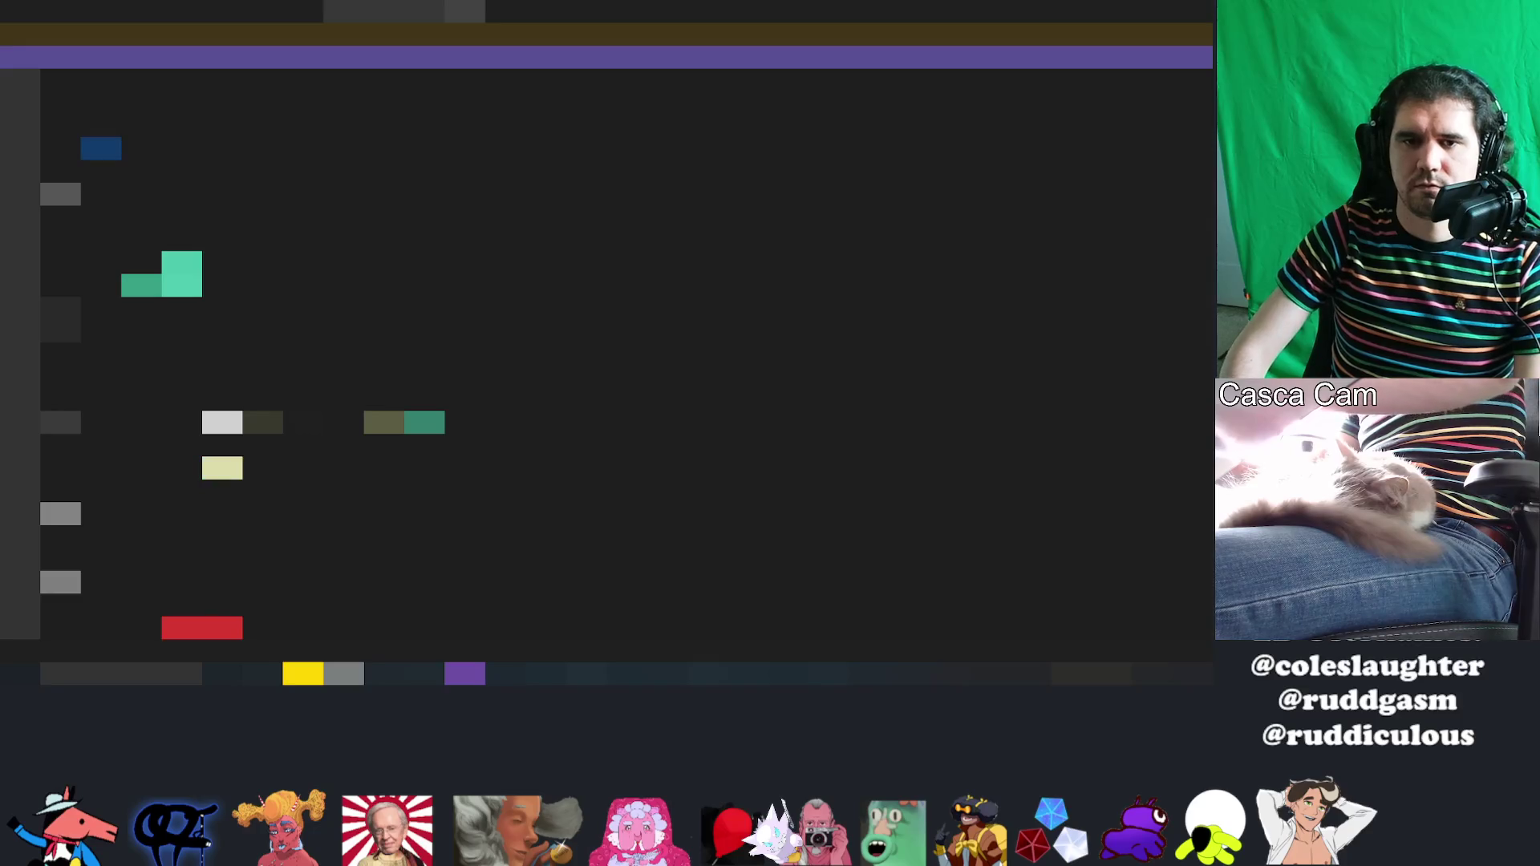
pyautogui.hotkey('ctrl', 'shift', 'z')
pyautogui.hotkey('ctrl', 'z')
pyautogui.hotkey('ctrl', 'shift', 'z')
pyautogui.hotkey('ctrl', 'shift', 'z')
pyautogui.hotkey('ctrl', 'z')
pyautogui.hotkey('ctrl', 'z')
pyautogui.hotkey('ctrl', 'z')
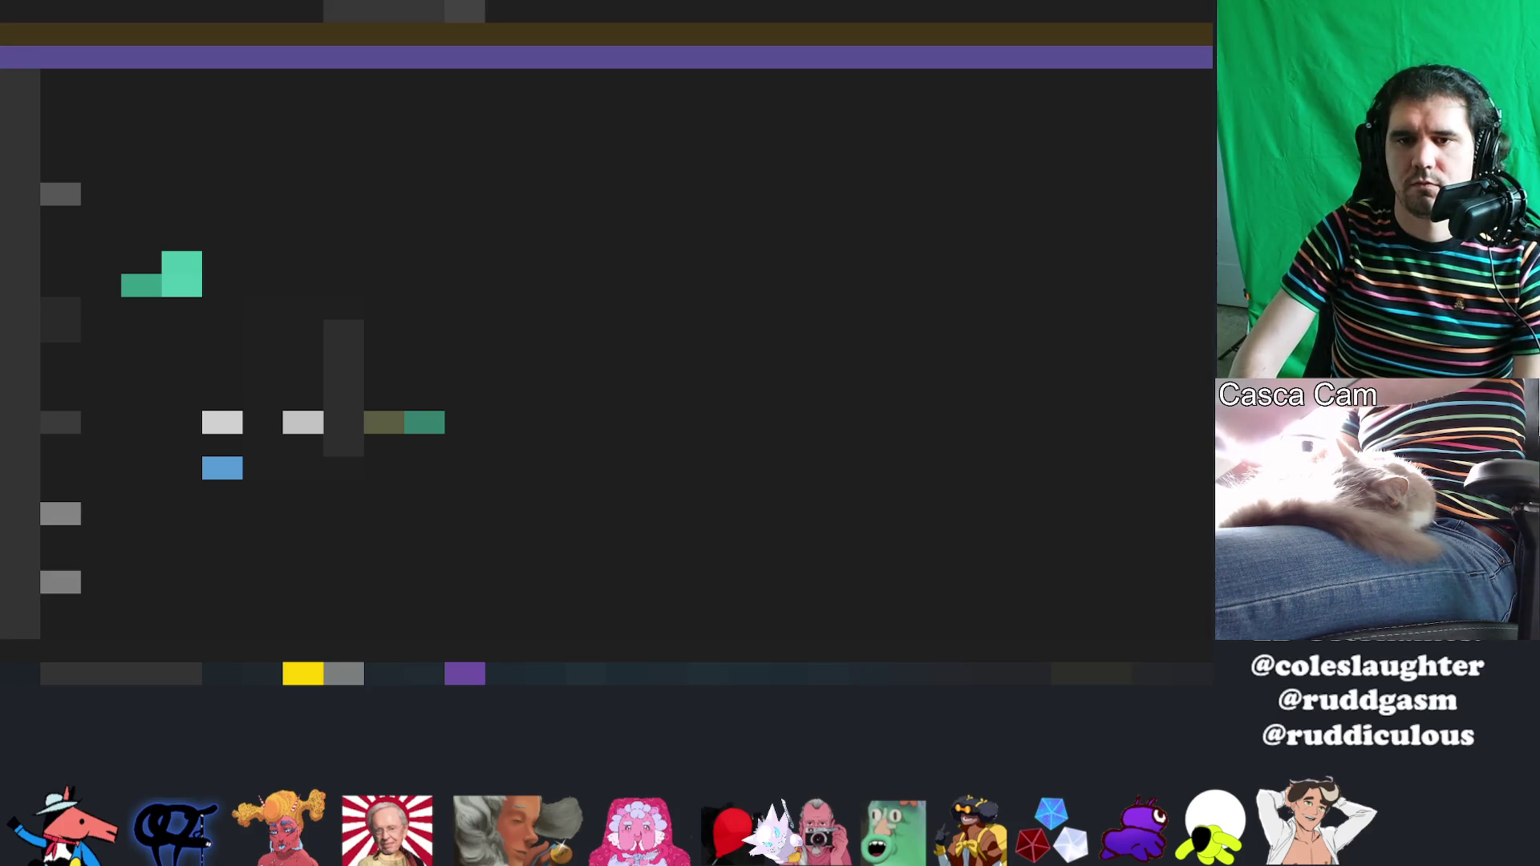
pyautogui.hotkey('ctrl', 'z')
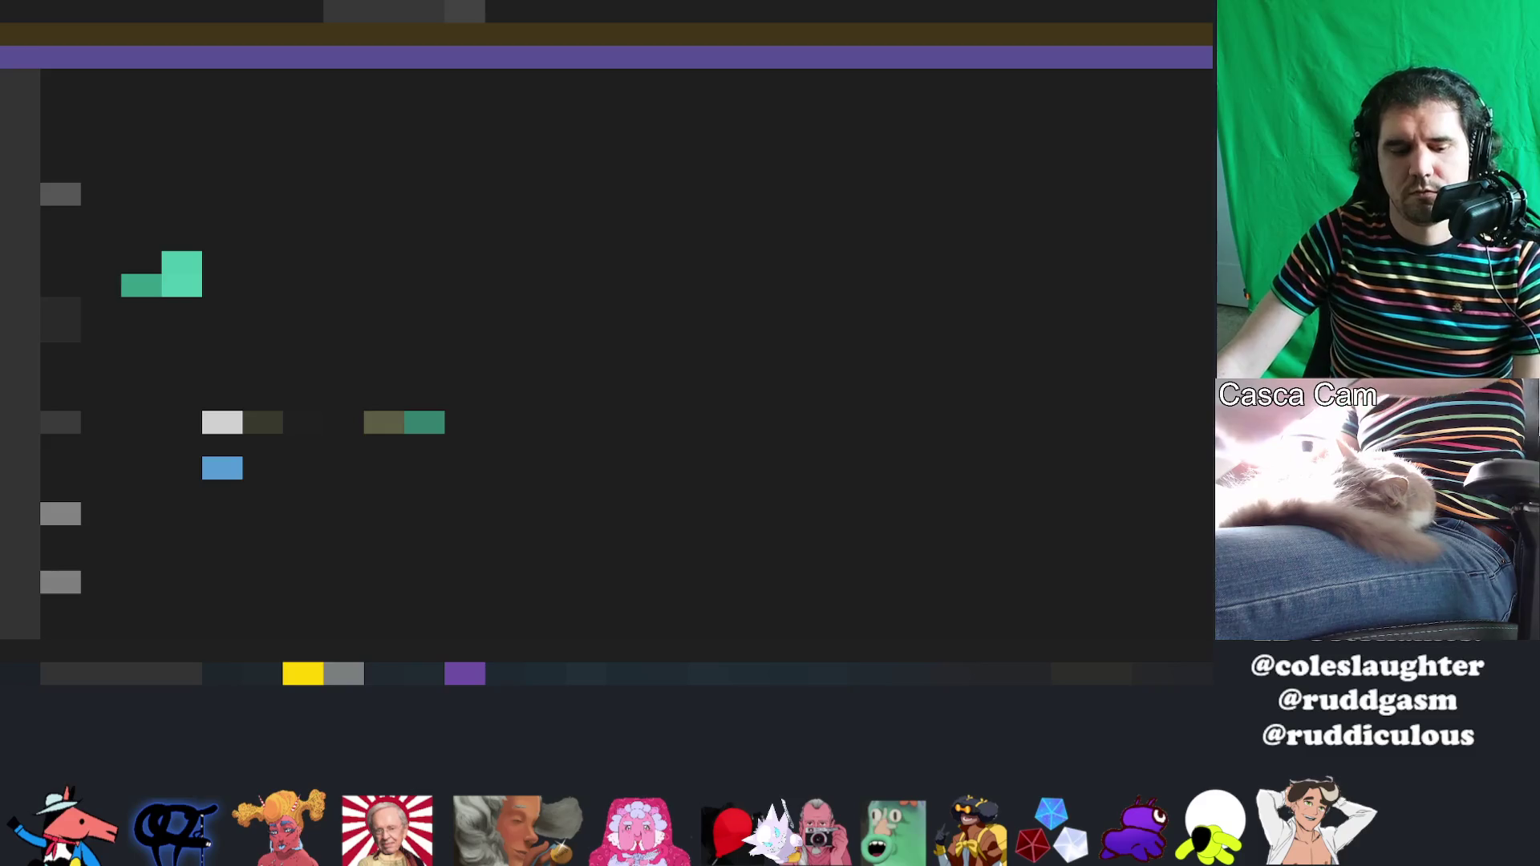
pyautogui.hotkey('ctrl', 'z')
pyautogui.hotkey('ctrl', 'z')
pyautogui.hotkey('ctrl', 'z')
pyautogui.hotkey('ctrl', 'z')
pyautogui.hotkey('ctrl', 'z')
pyautogui.hotkey('ctrl', 'z')
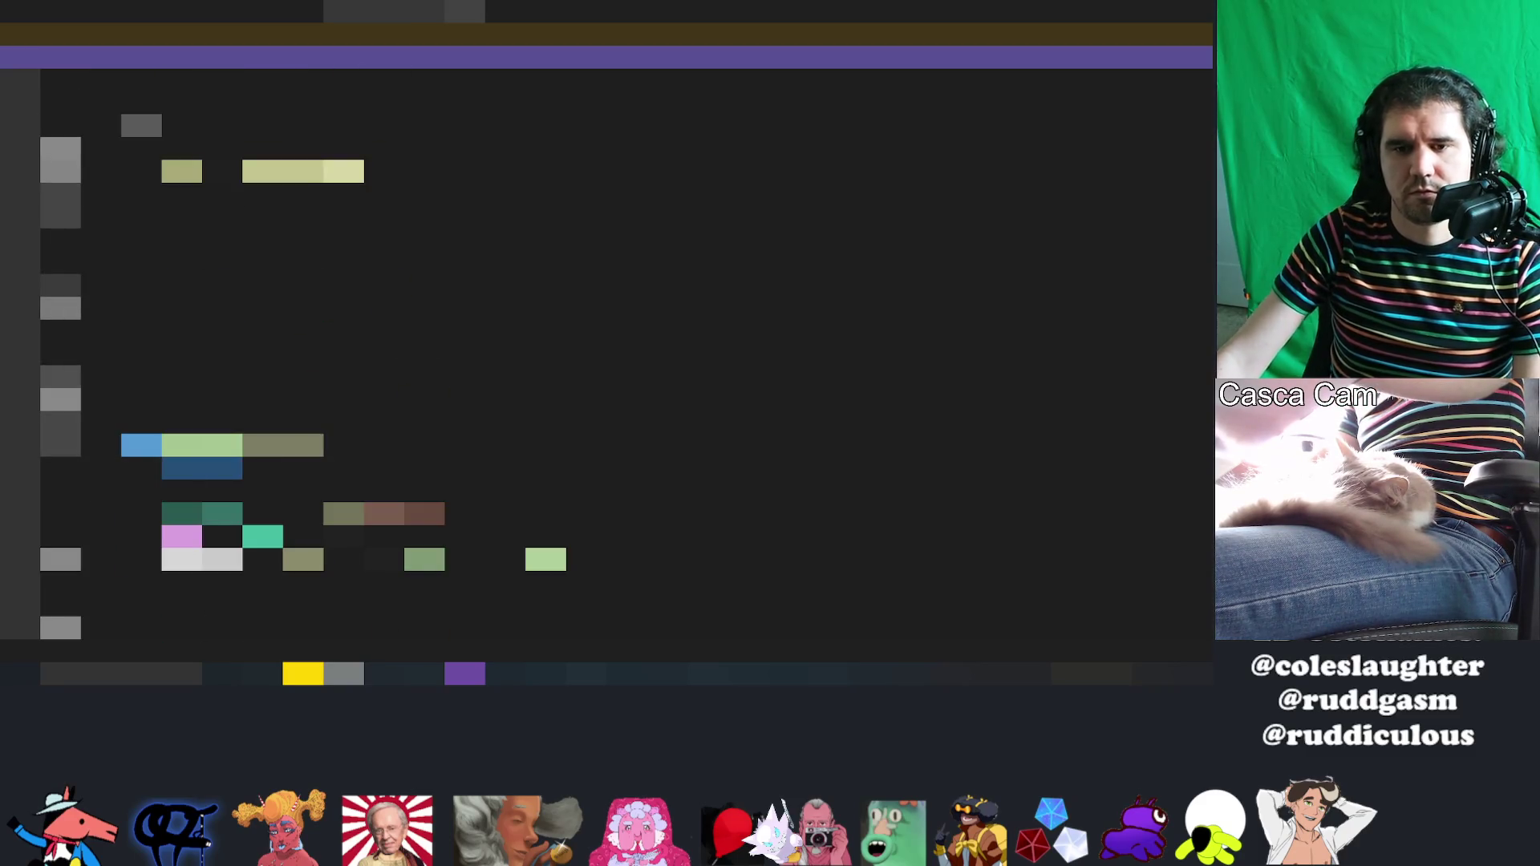
pyautogui.hotkey('ctrl', 'z')
pyautogui.hotkey('ctrl', 'z')
pyautogui.hotkey('ctrl', 'z')
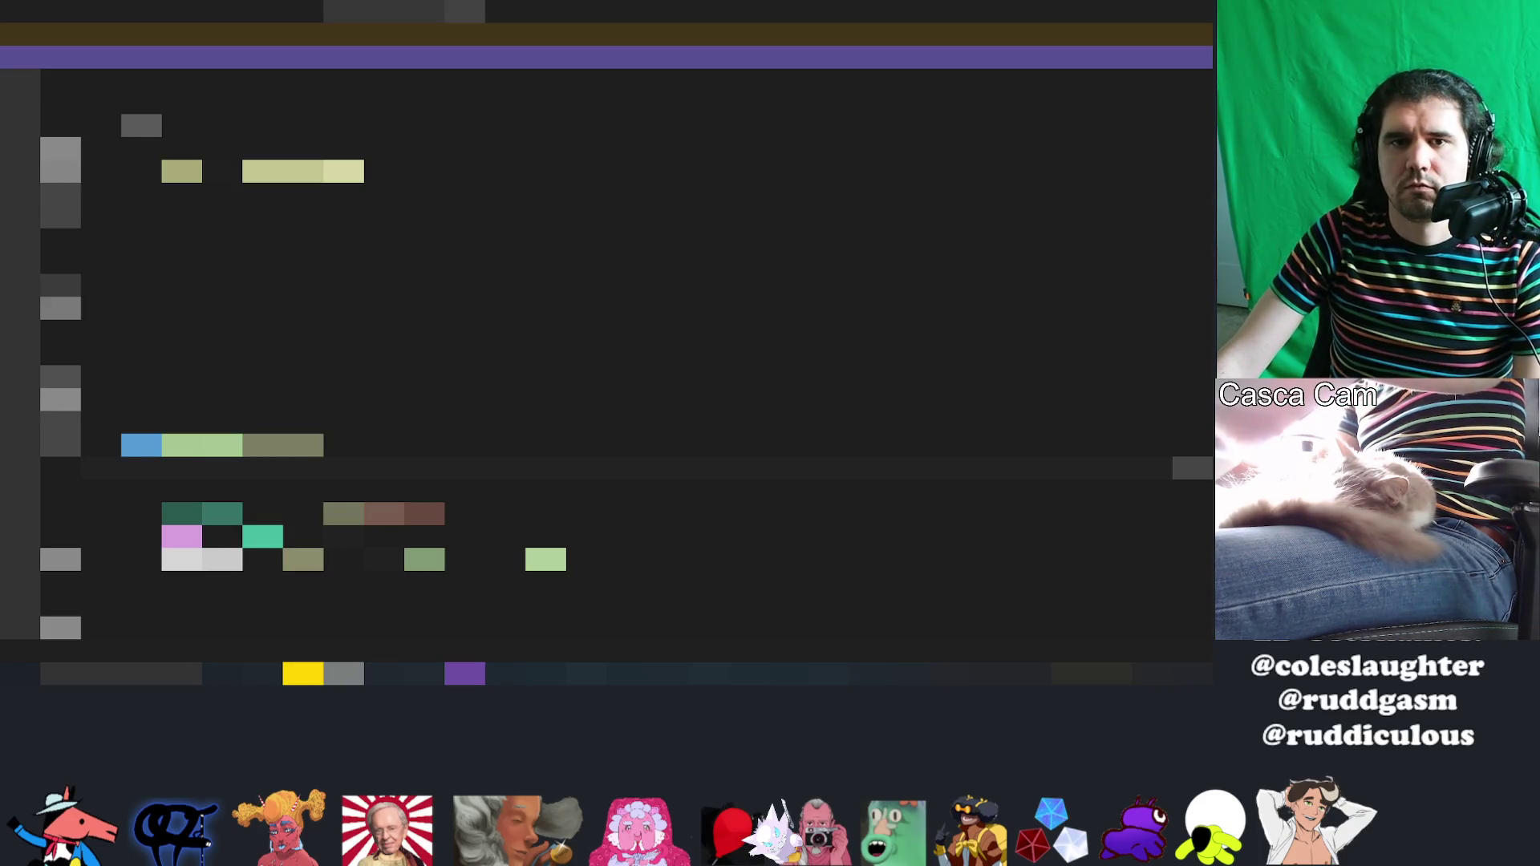
pyautogui.hotkey('alt', 'Tab')
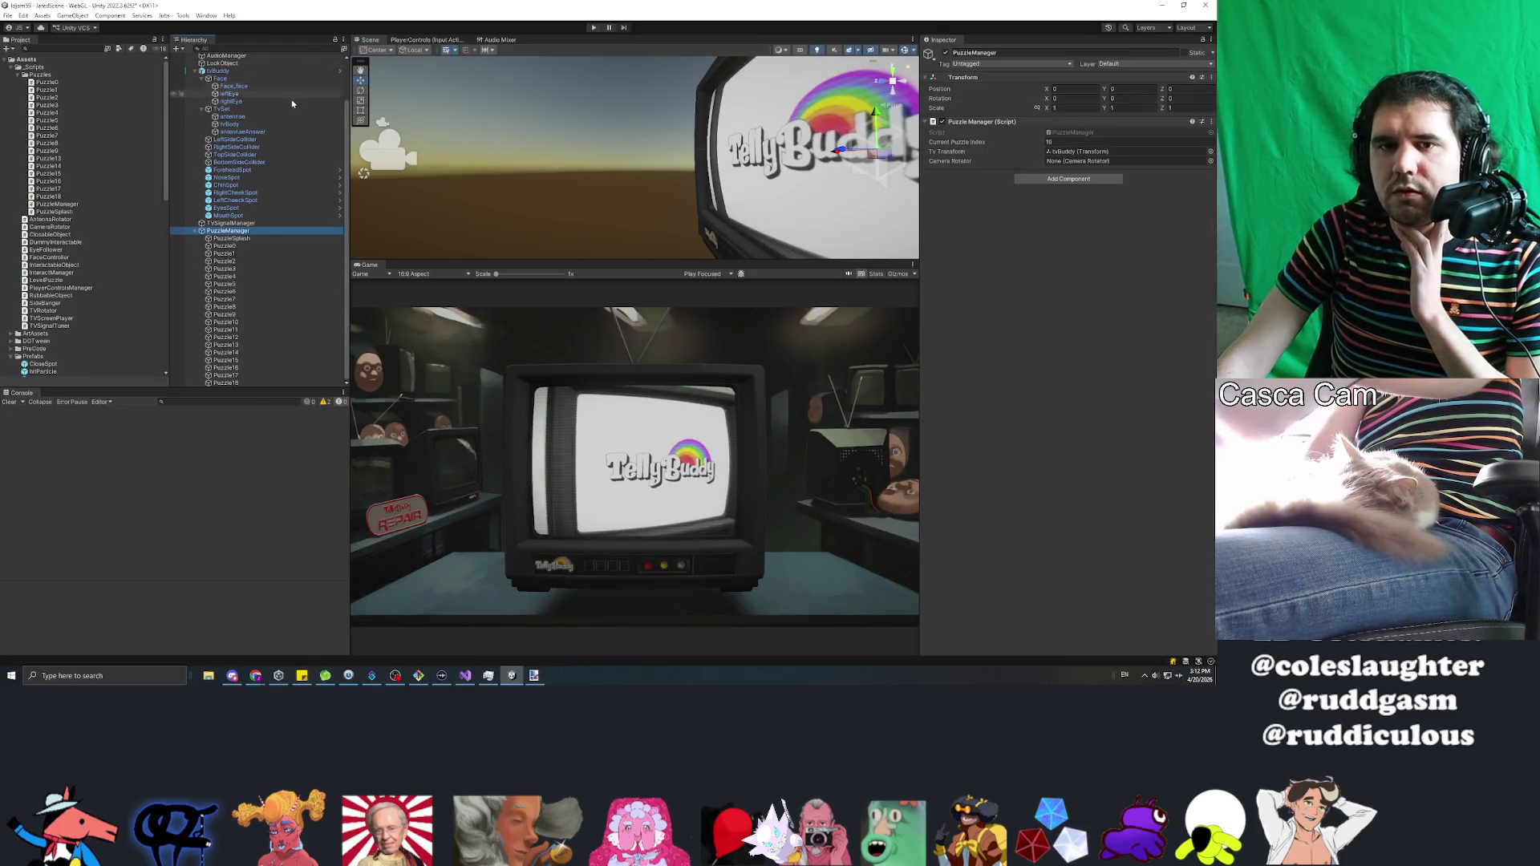
# Step: Assign CameraHolder to PuzzleManager's Camera Rotator field and start Play mode
pyautogui.scroll(3, 229, 84)
pyautogui.moveTo(229, 83)
pyautogui.mouseDown()
pyautogui.moveTo(1066, 181)
pyautogui.moveTo(1123, 162)
pyautogui.mouseUp()
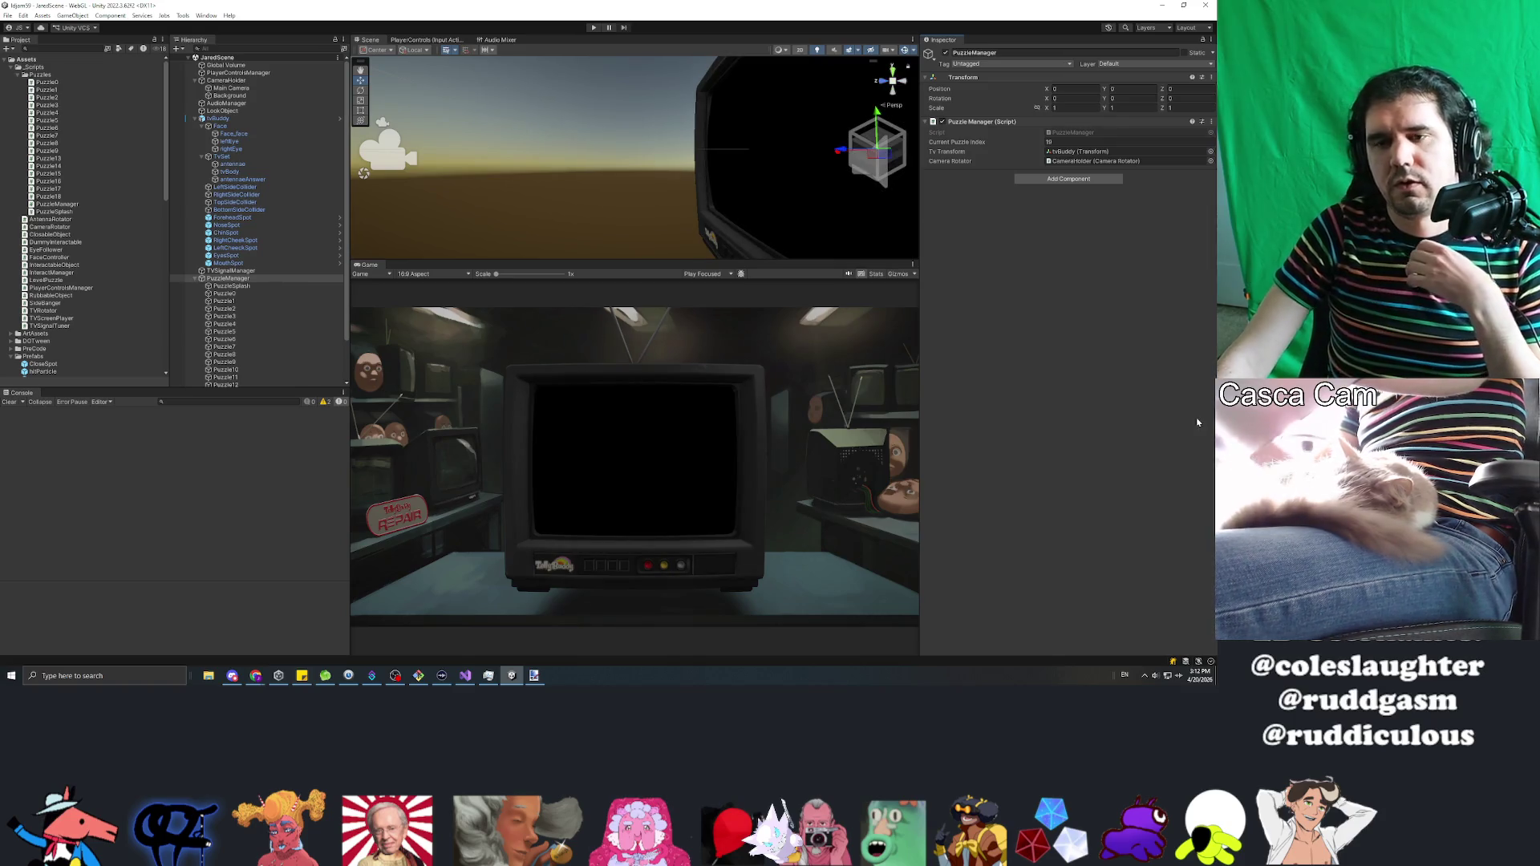
pyautogui.click(593, 28)
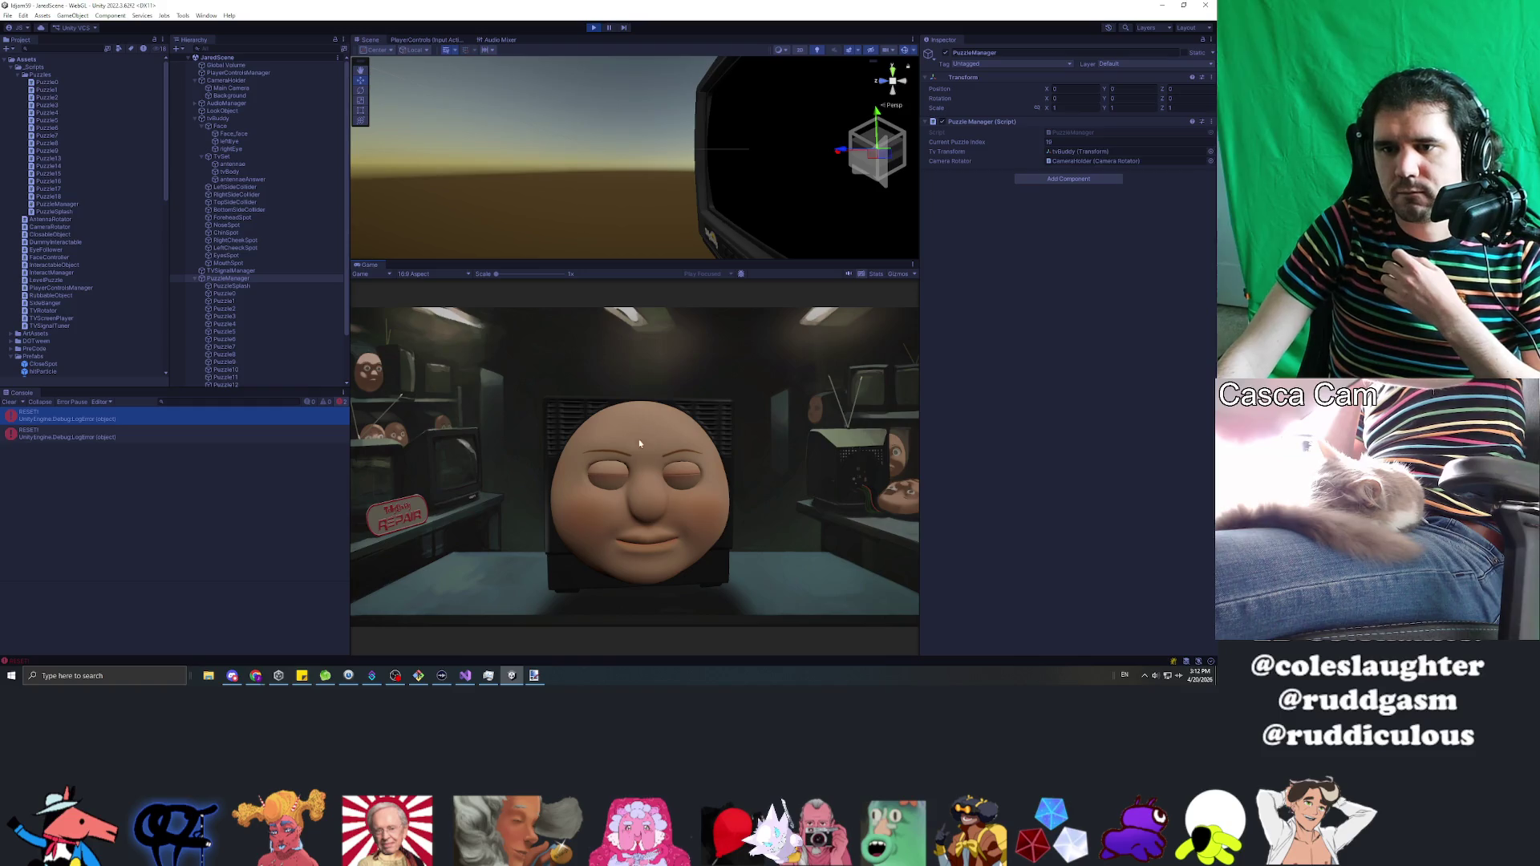
# Step: Click the face parts including the nose, stop the test, then replay after visiting Visual Studio
pyautogui.click(663, 466)
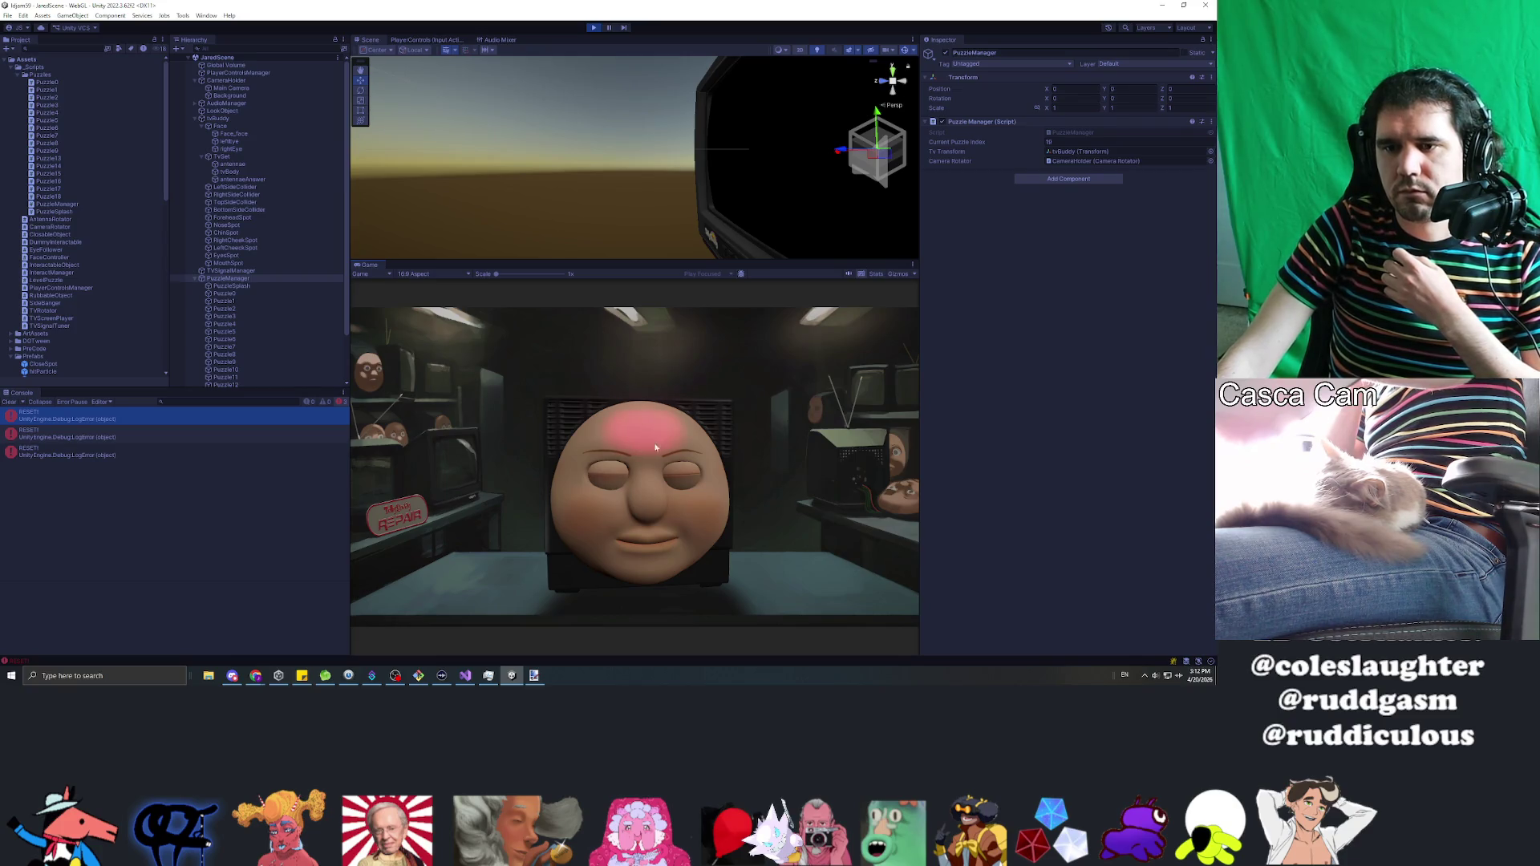
pyautogui.click(646, 566)
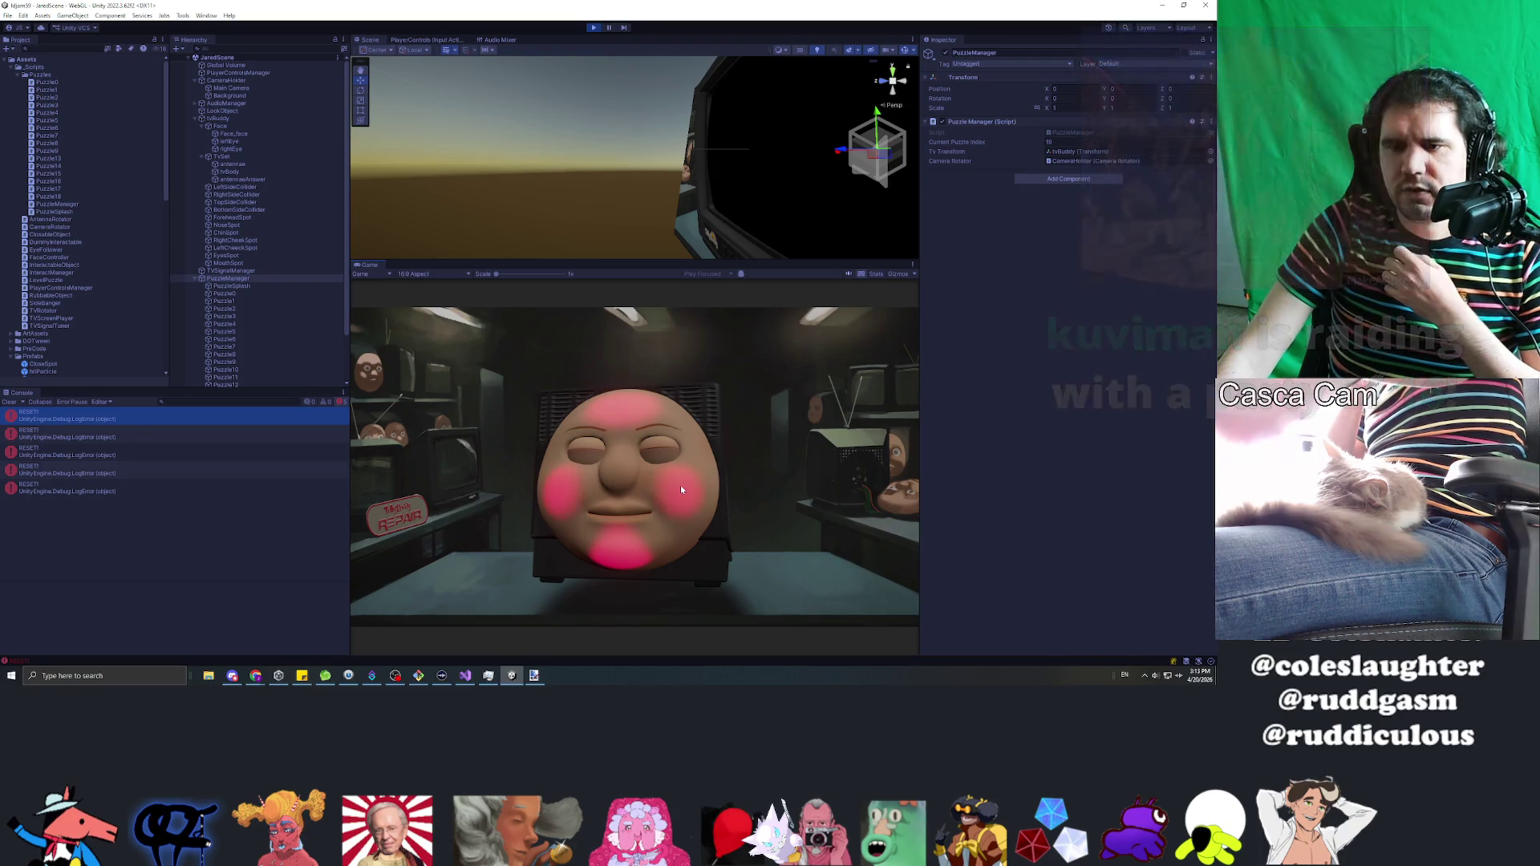
pyautogui.click(638, 488)
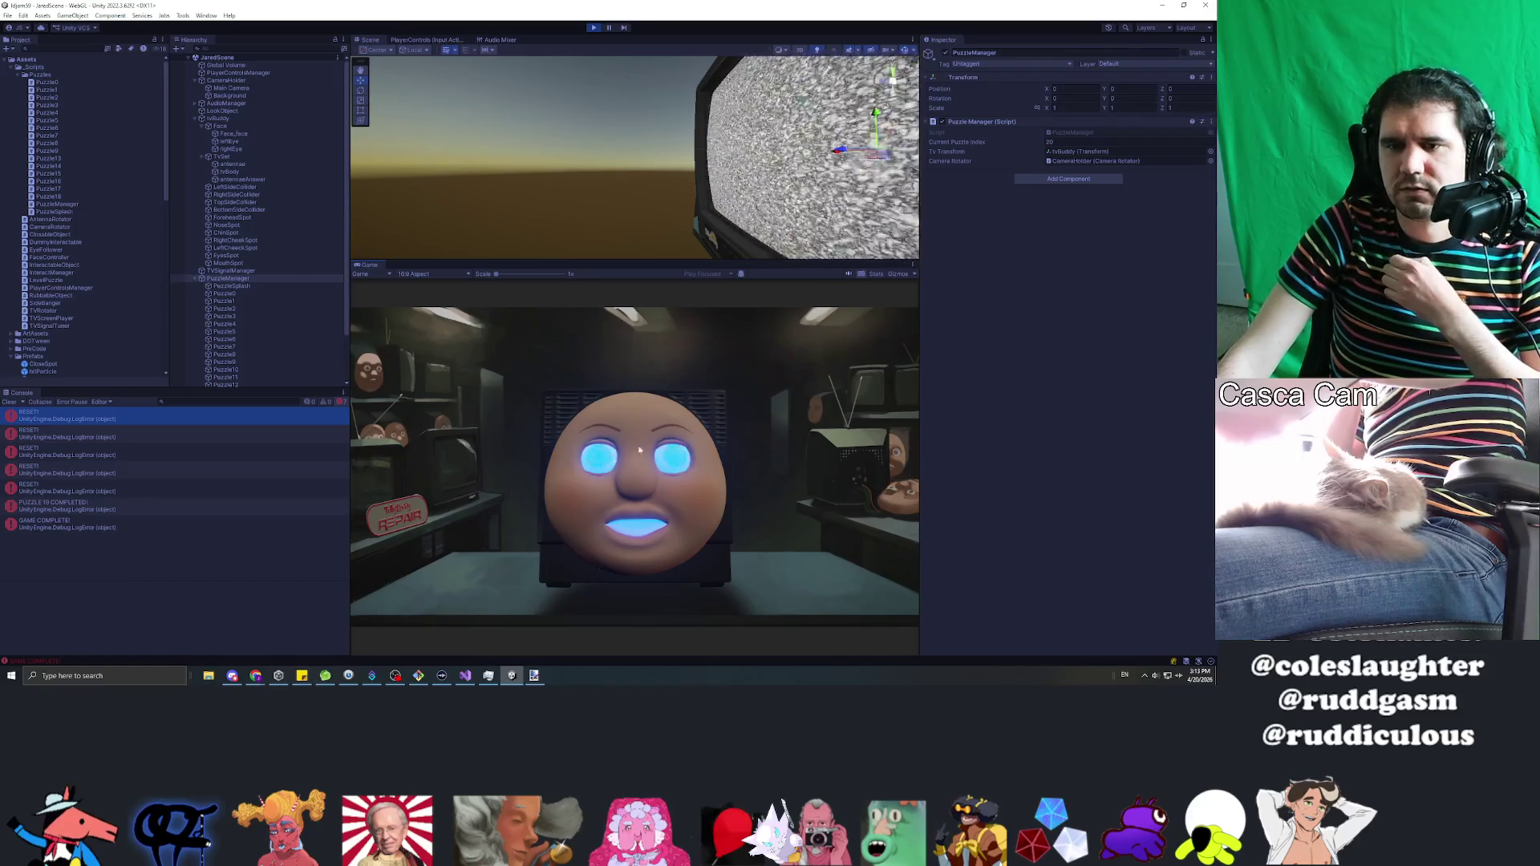
pyautogui.click(595, 28)
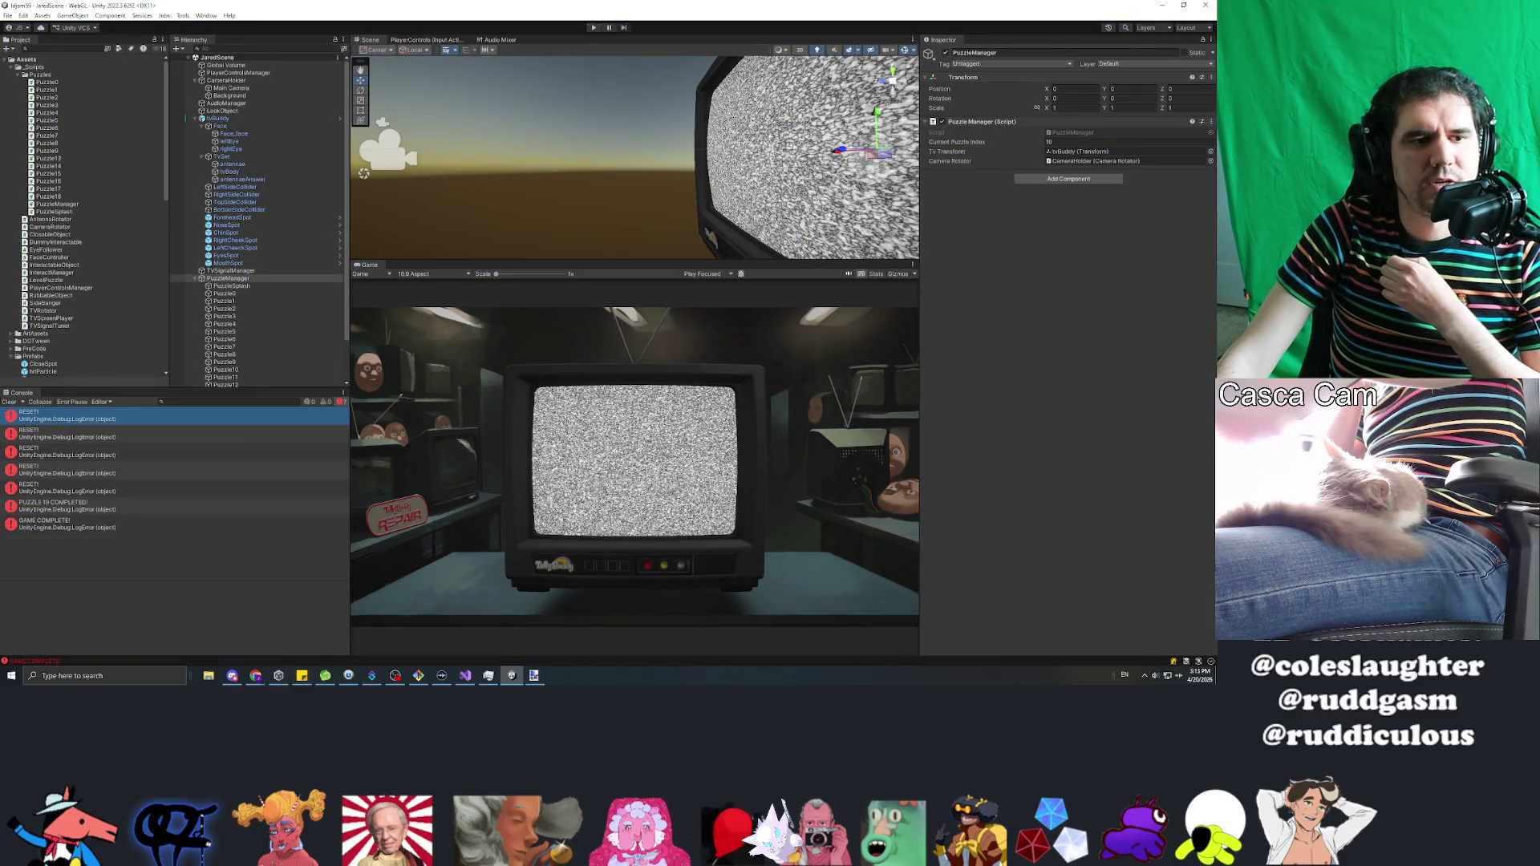
pyautogui.hotkey('alt', 'Tab')
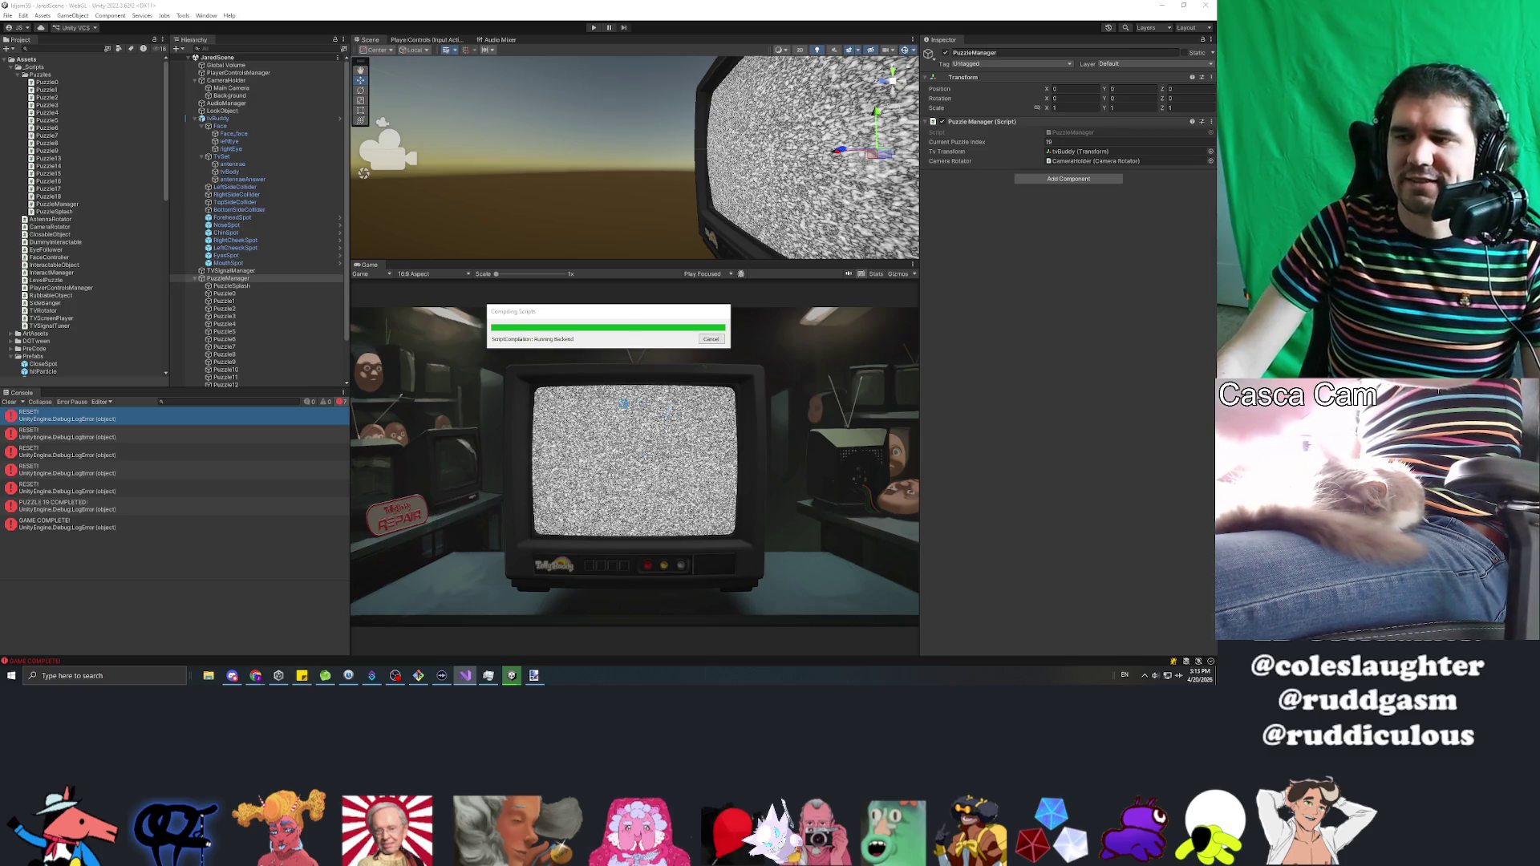
pyautogui.click(594, 28)
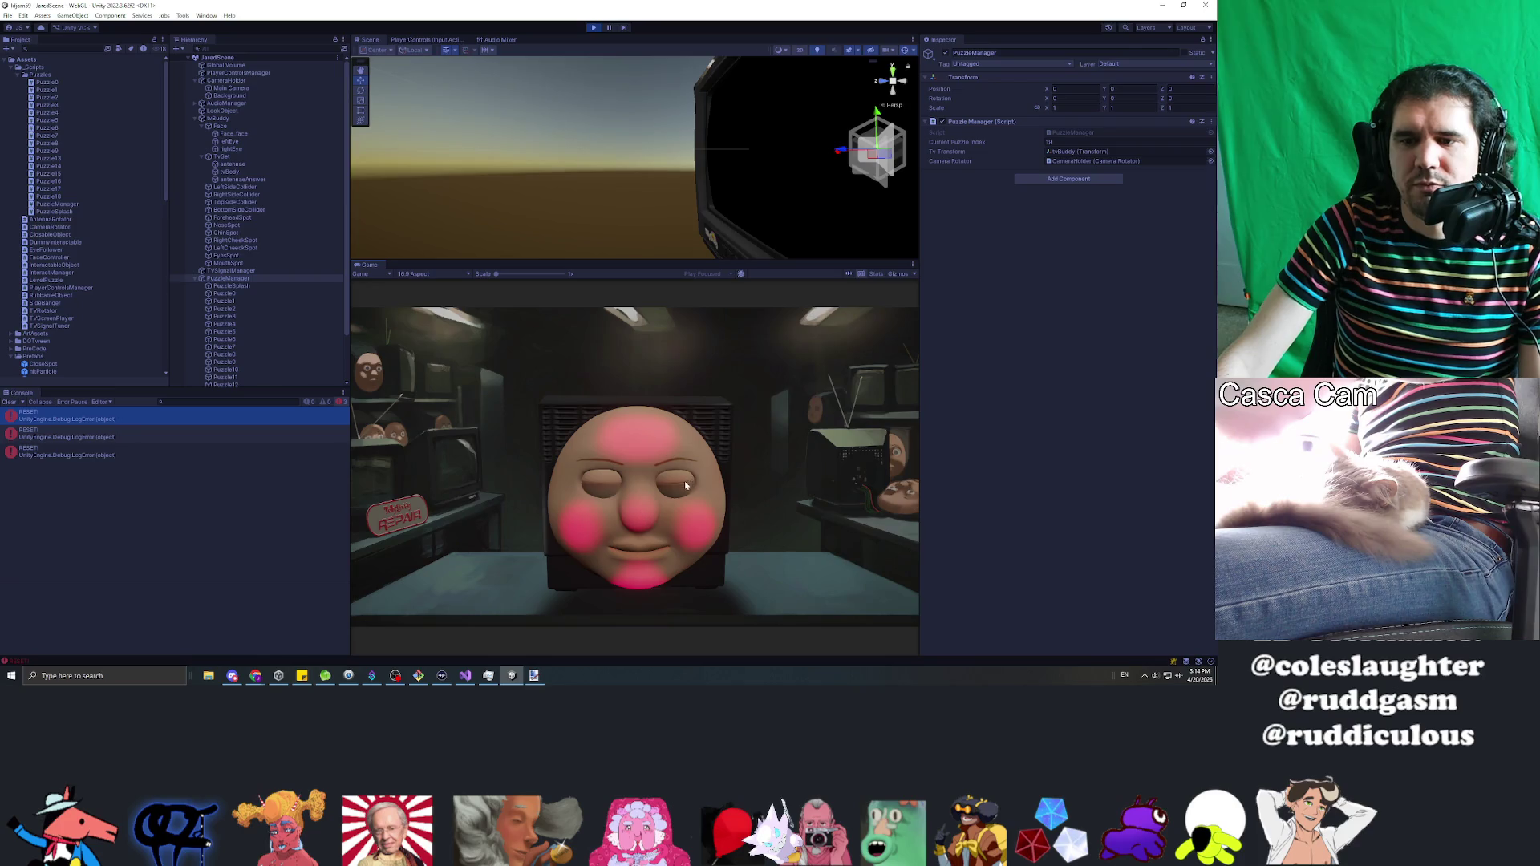
# Step: Solve the face puzzle, stop Play mode, let scripts reload, and start another play test
pyautogui.click(654, 530)
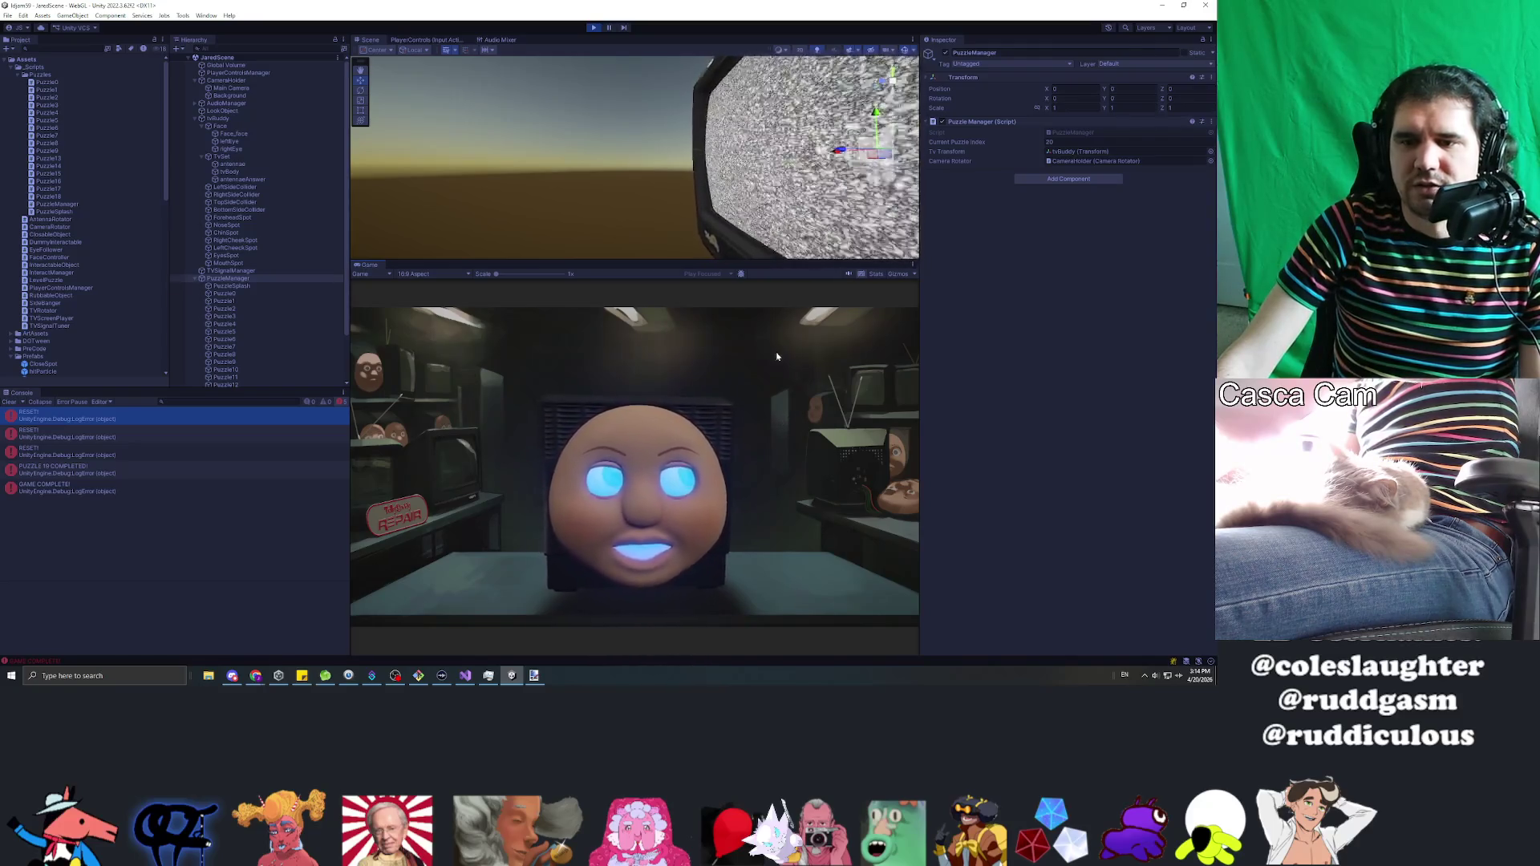
pyautogui.hotkey('ctrl', 'p')
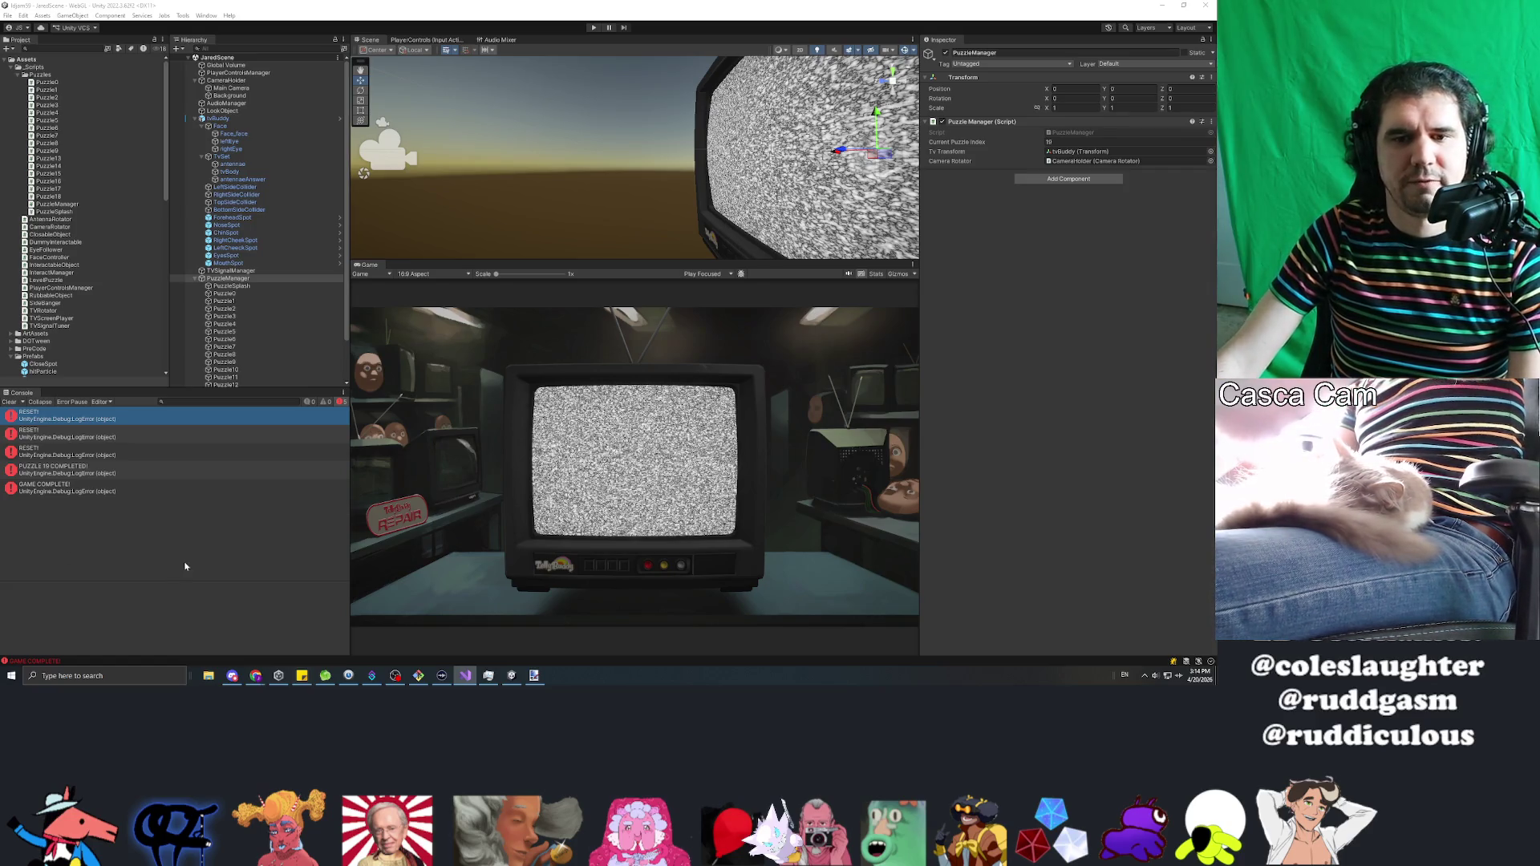
pyautogui.click(95, 621)
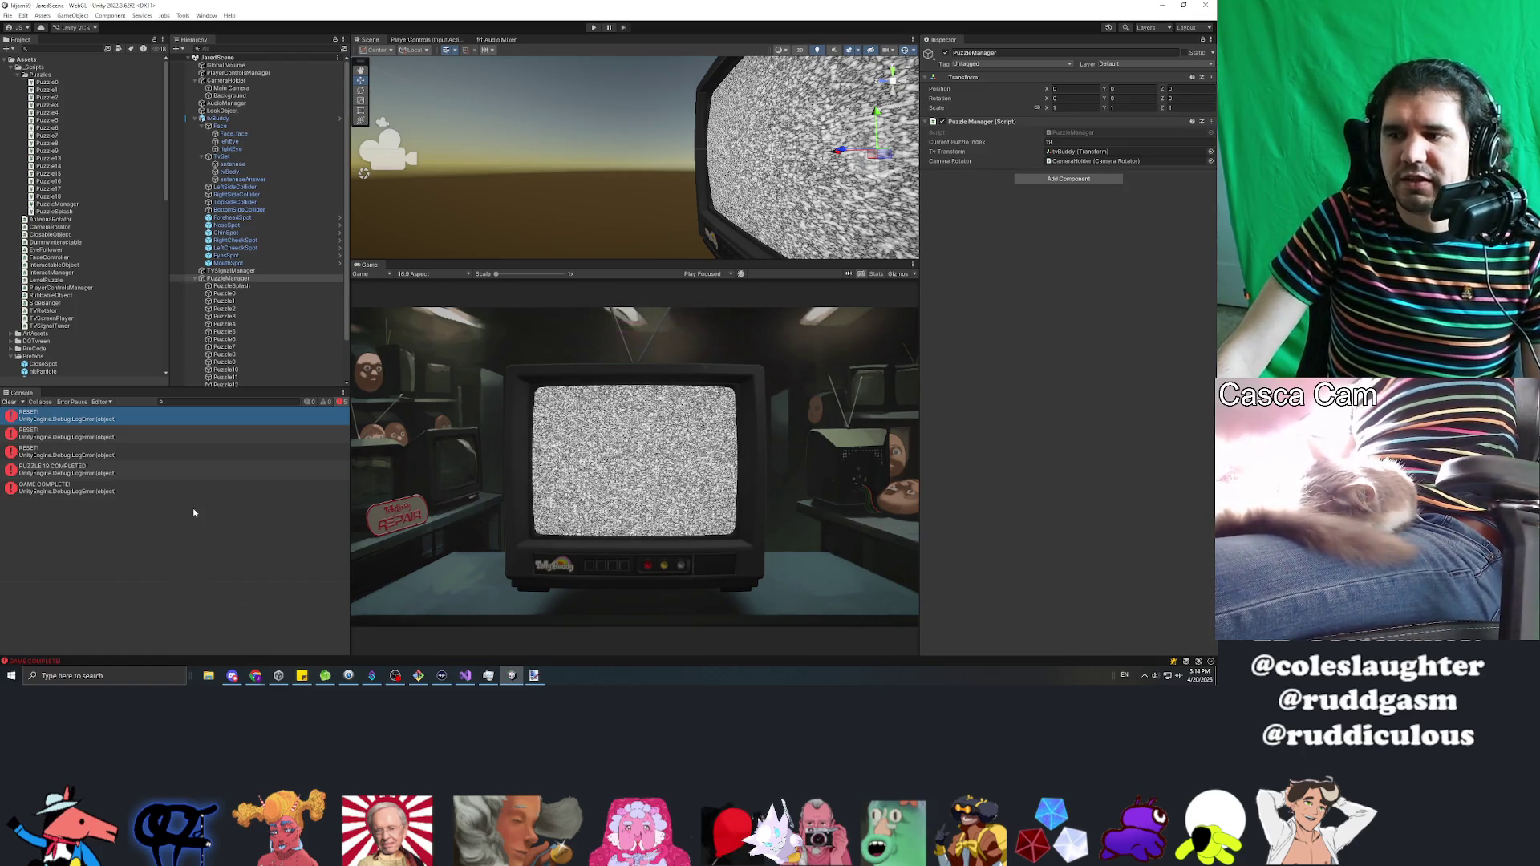
pyautogui.click(595, 29)
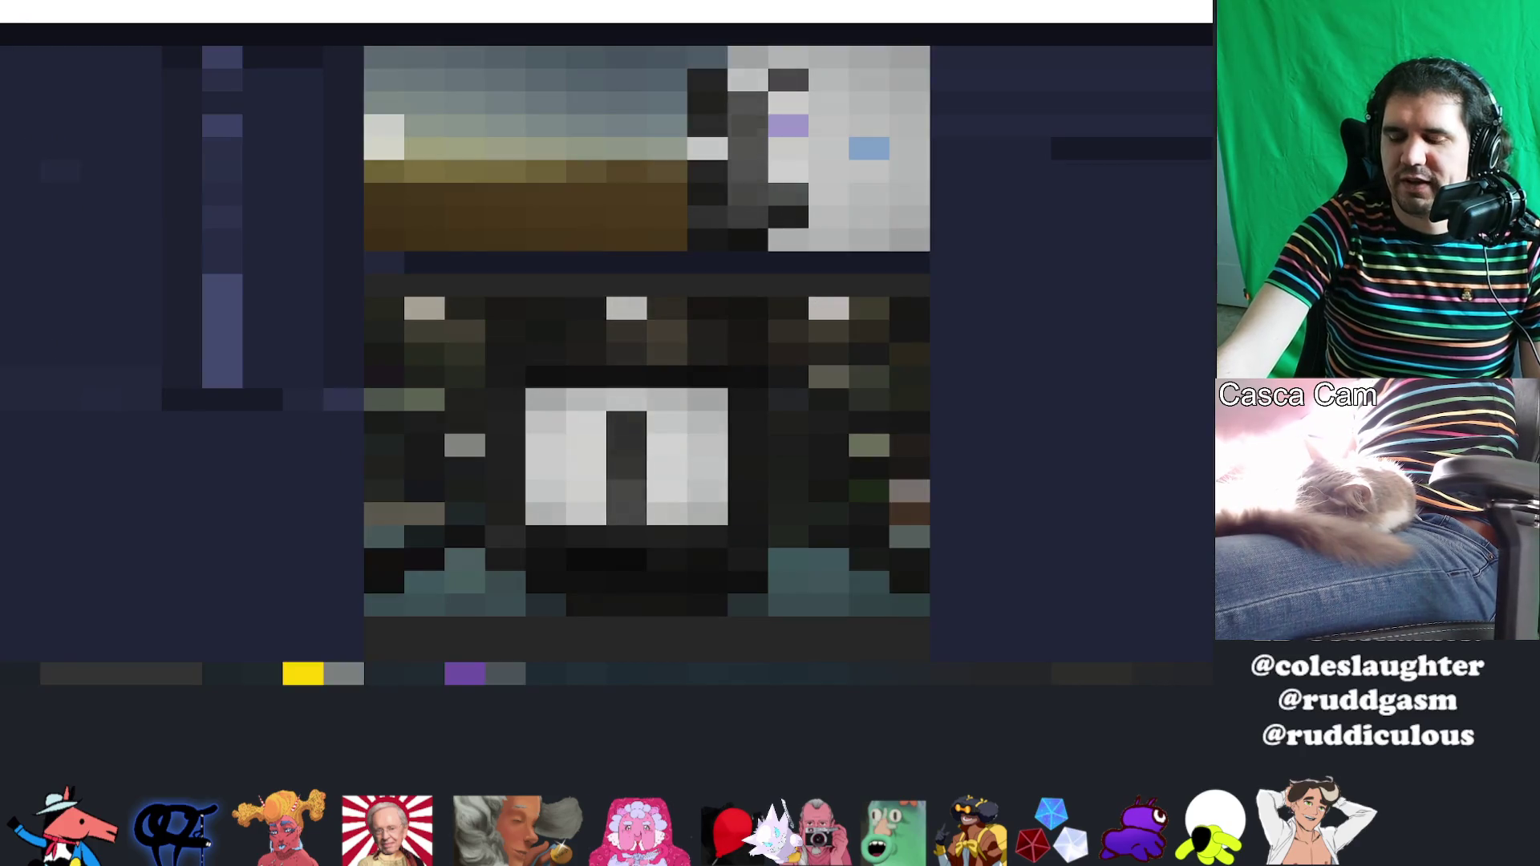
# Step: Turn the TV and light the forehead, left cheek, nose and eyes to reach GAME COMPLETE
pyautogui.moveTo(710, 441)
pyautogui.mouseDown()
pyautogui.moveTo(497, 456)
pyautogui.moveTo(661, 558)
pyautogui.moveTo(652, 431)
pyautogui.mouseUp()
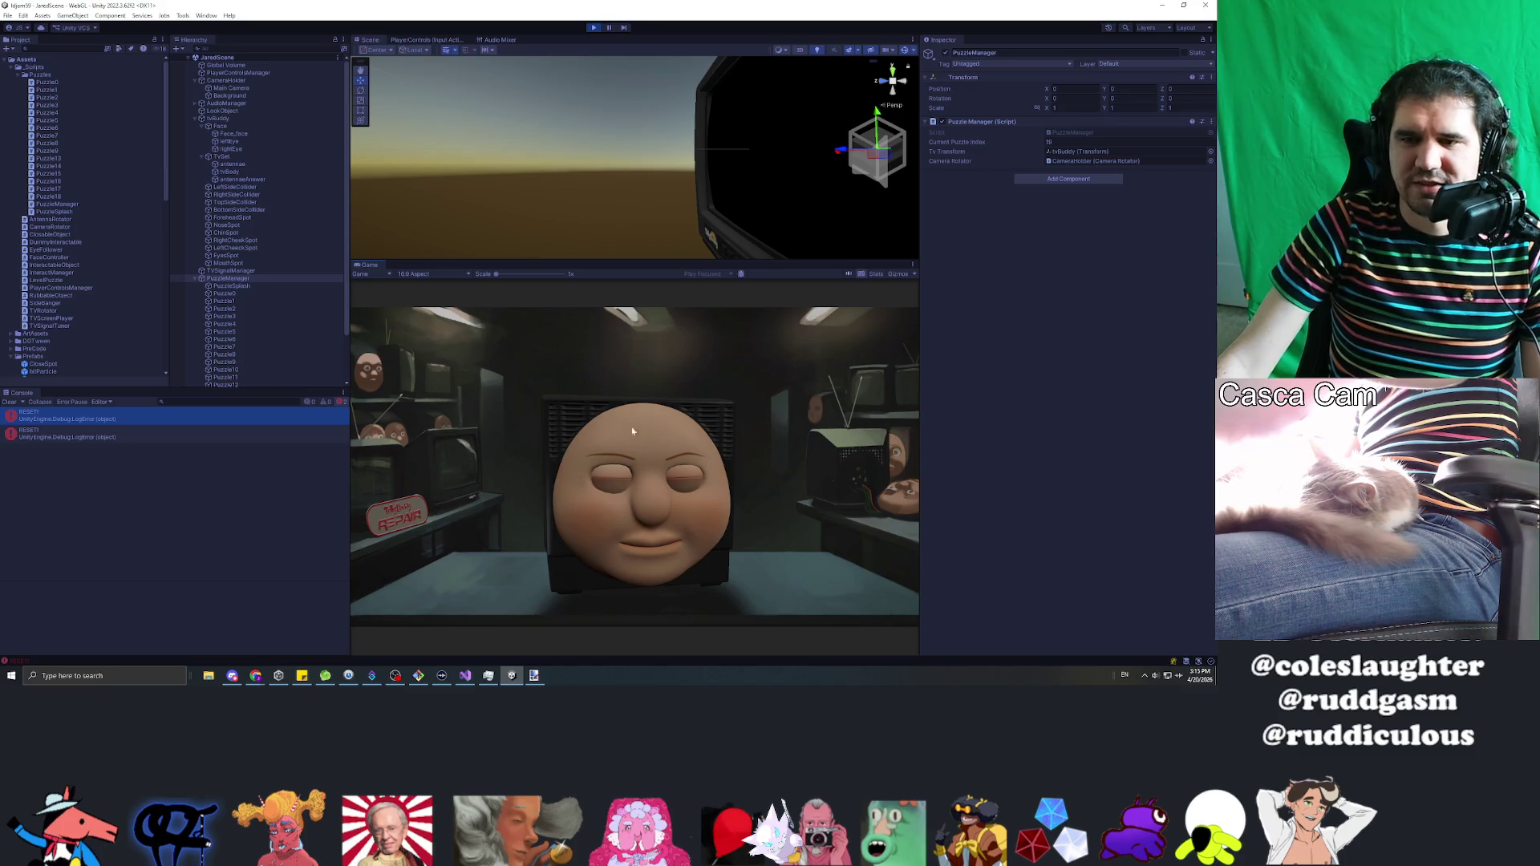
pyautogui.moveTo(652, 439); pyautogui.dragTo(645, 556)
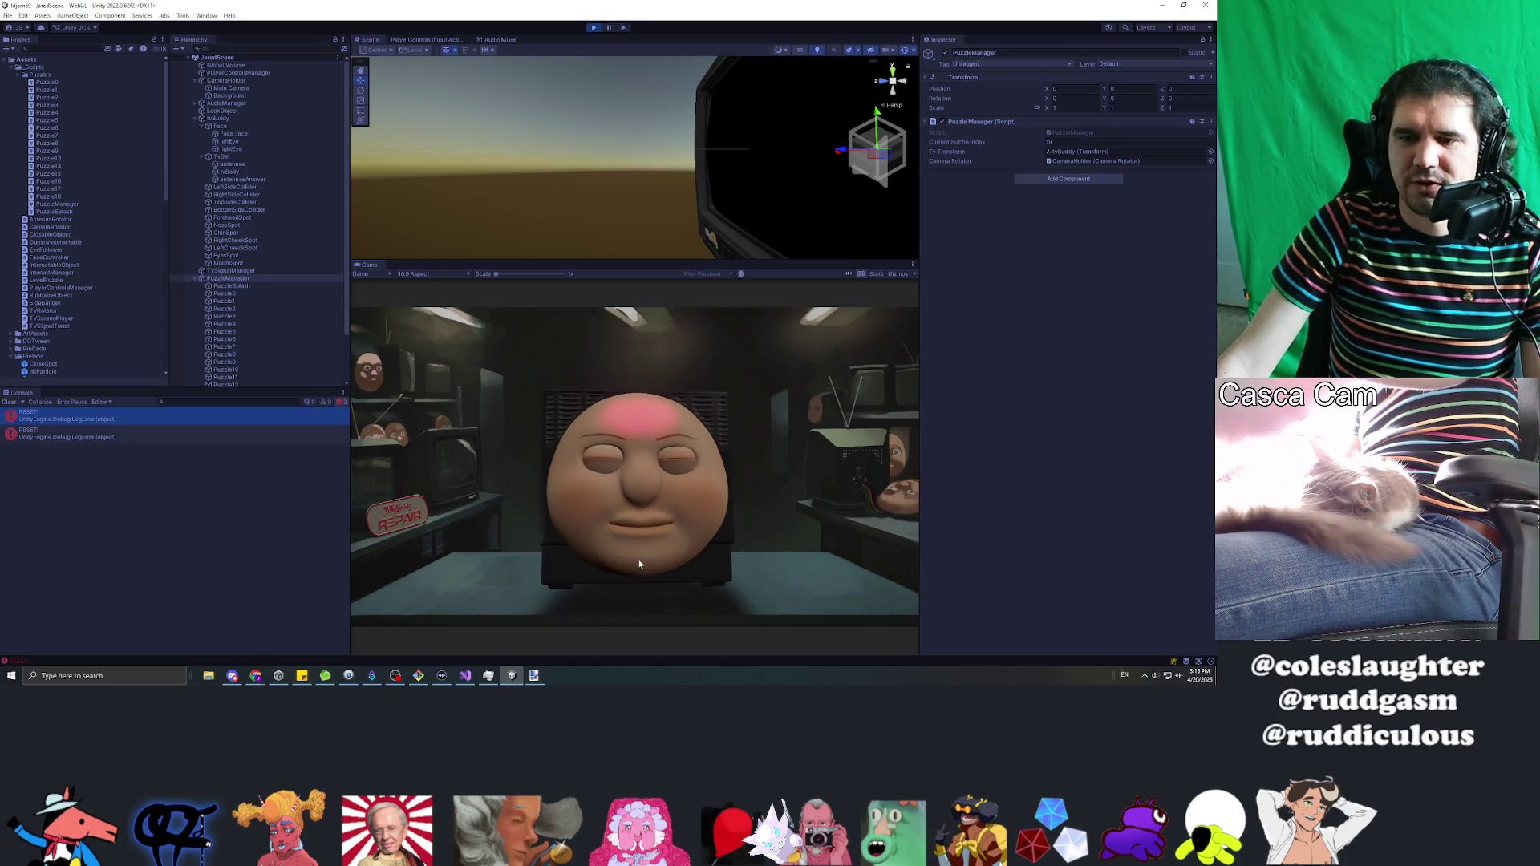
pyautogui.moveTo(577, 508); pyautogui.dragTo(603, 499)
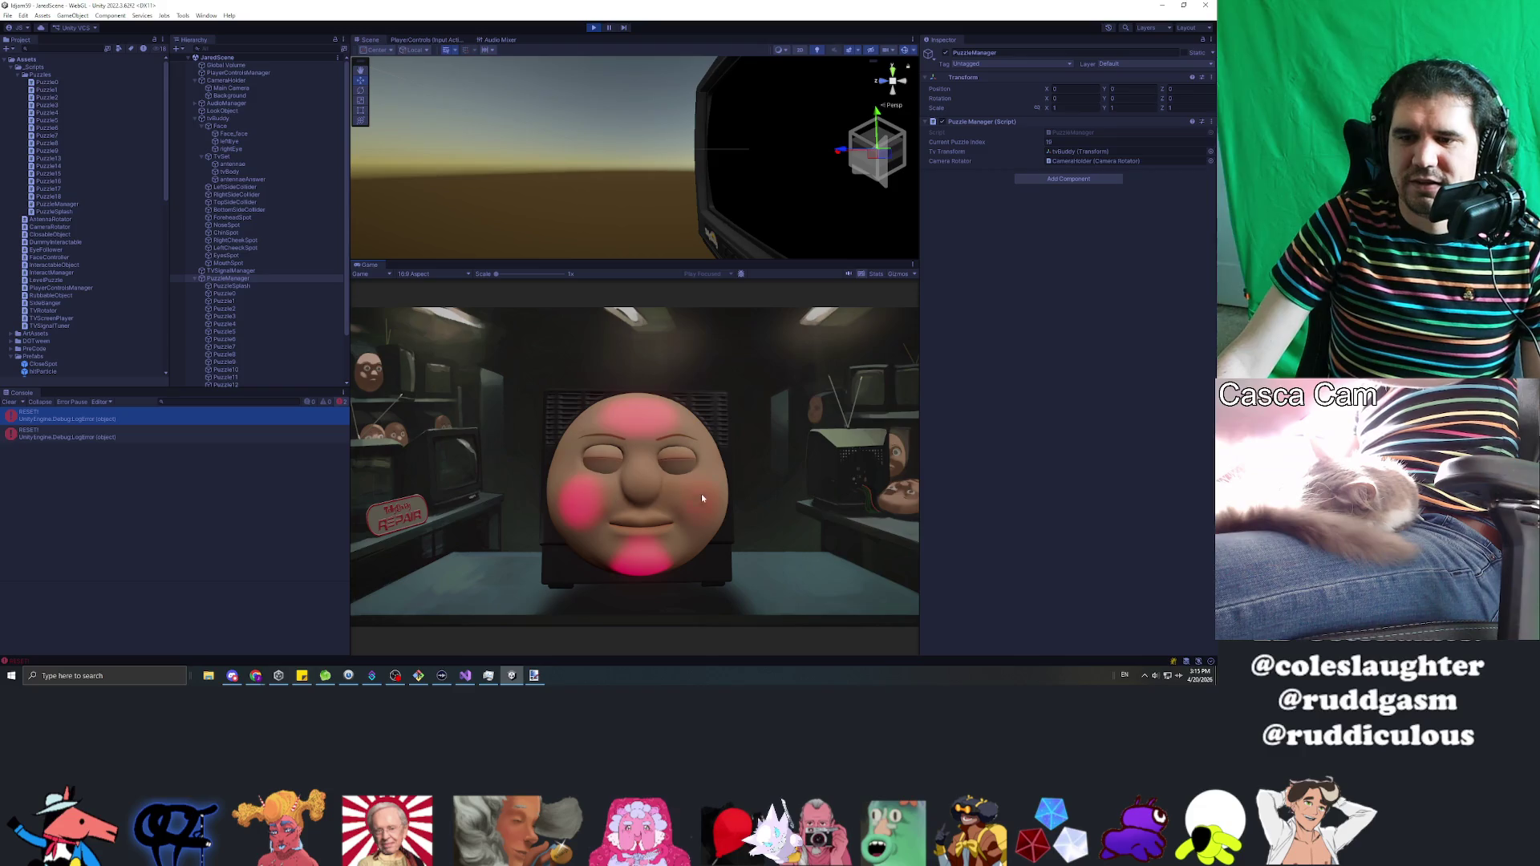
pyautogui.click(641, 483)
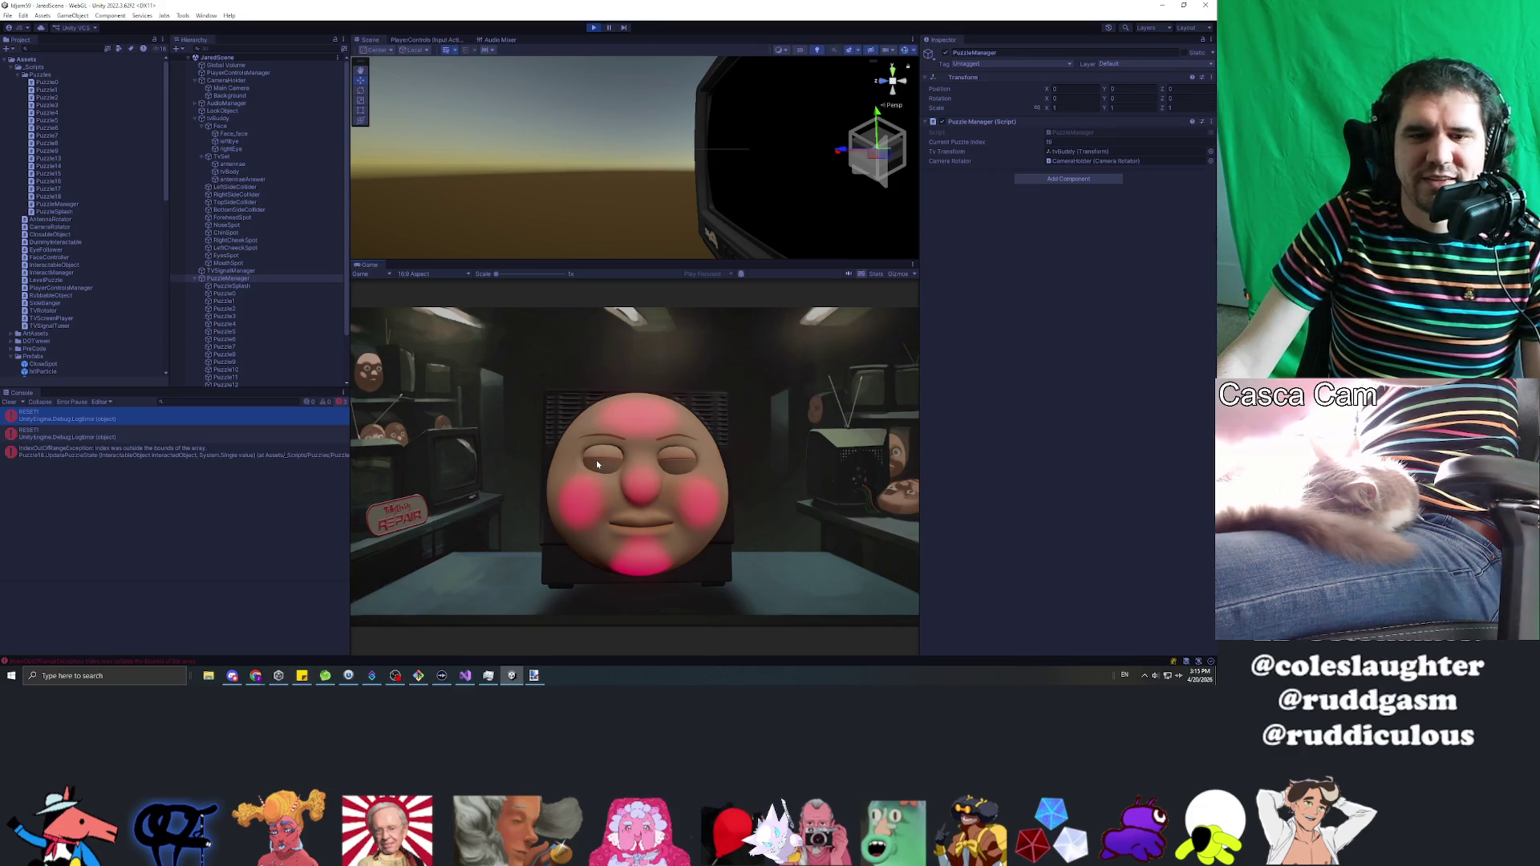
pyautogui.click(634, 480)
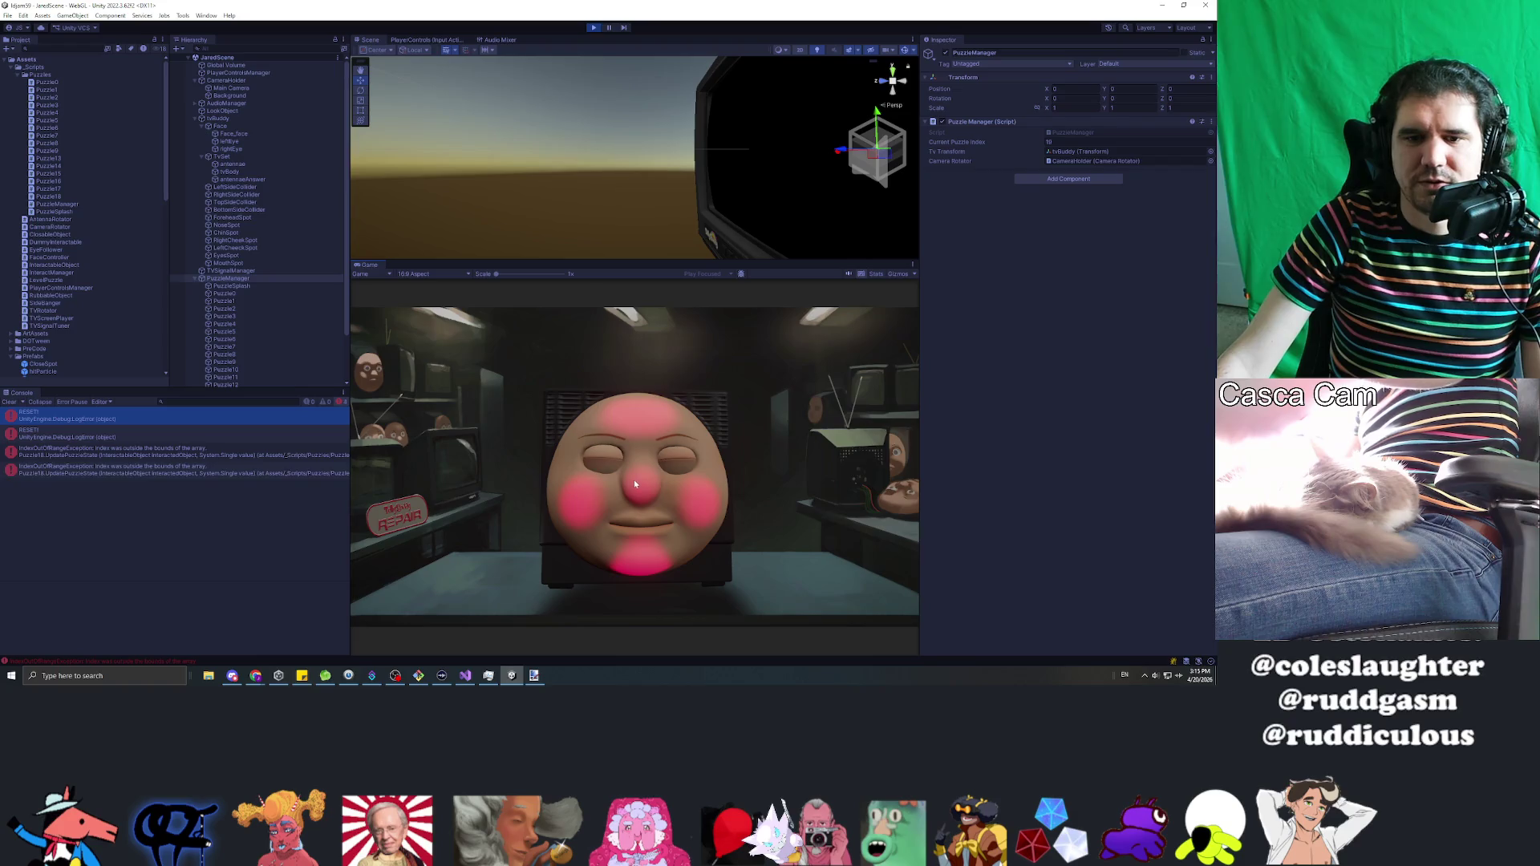
pyautogui.click(634, 480)
pyautogui.click(633, 480)
pyautogui.click(642, 514)
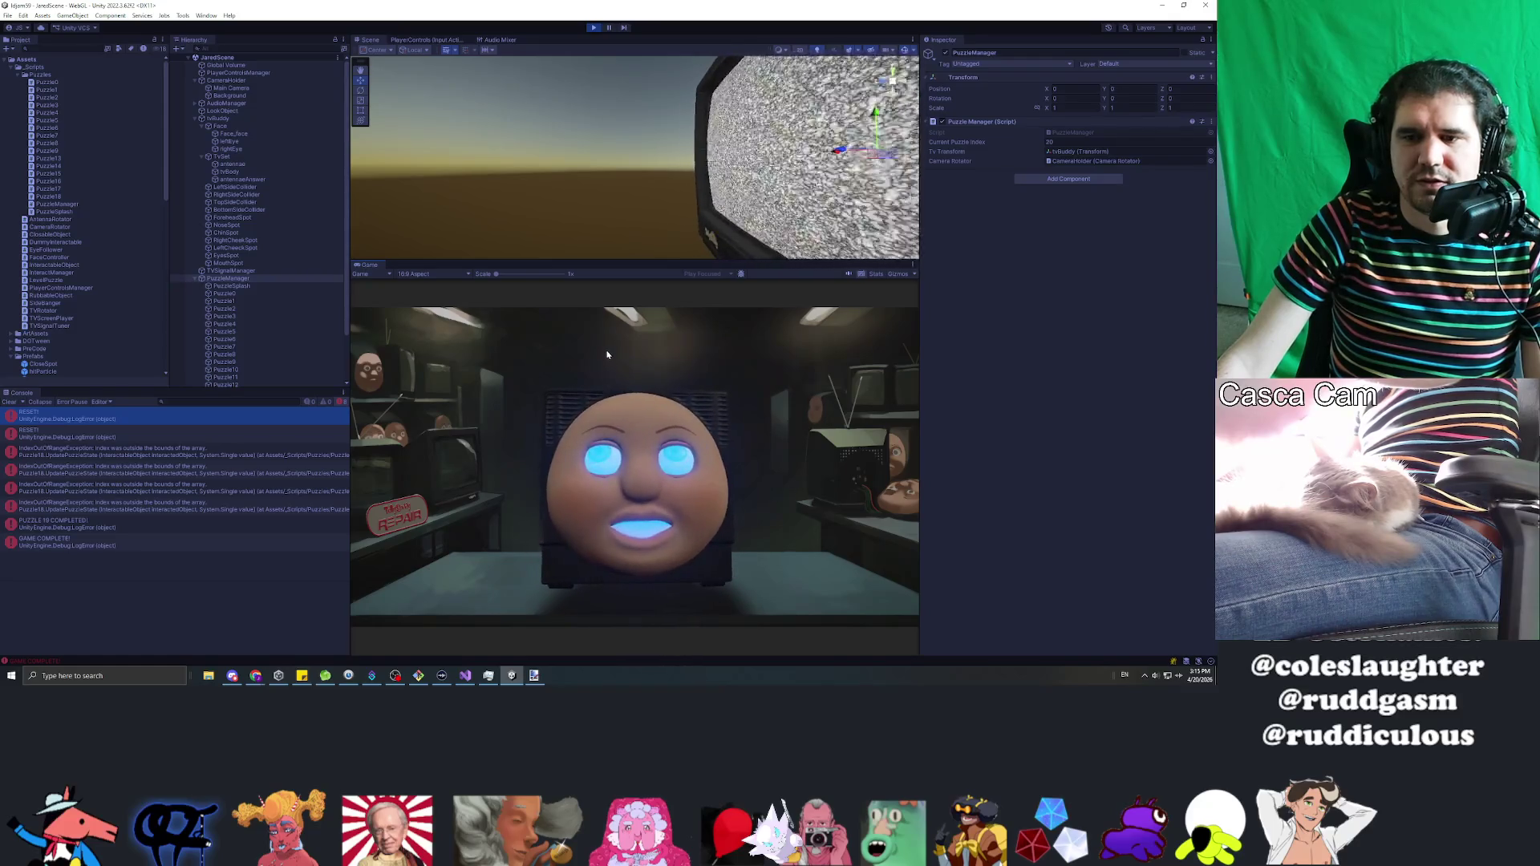
# Step: Stop the play test and bring up PuzzleManager.cs in Visual Studio
pyautogui.click(594, 28)
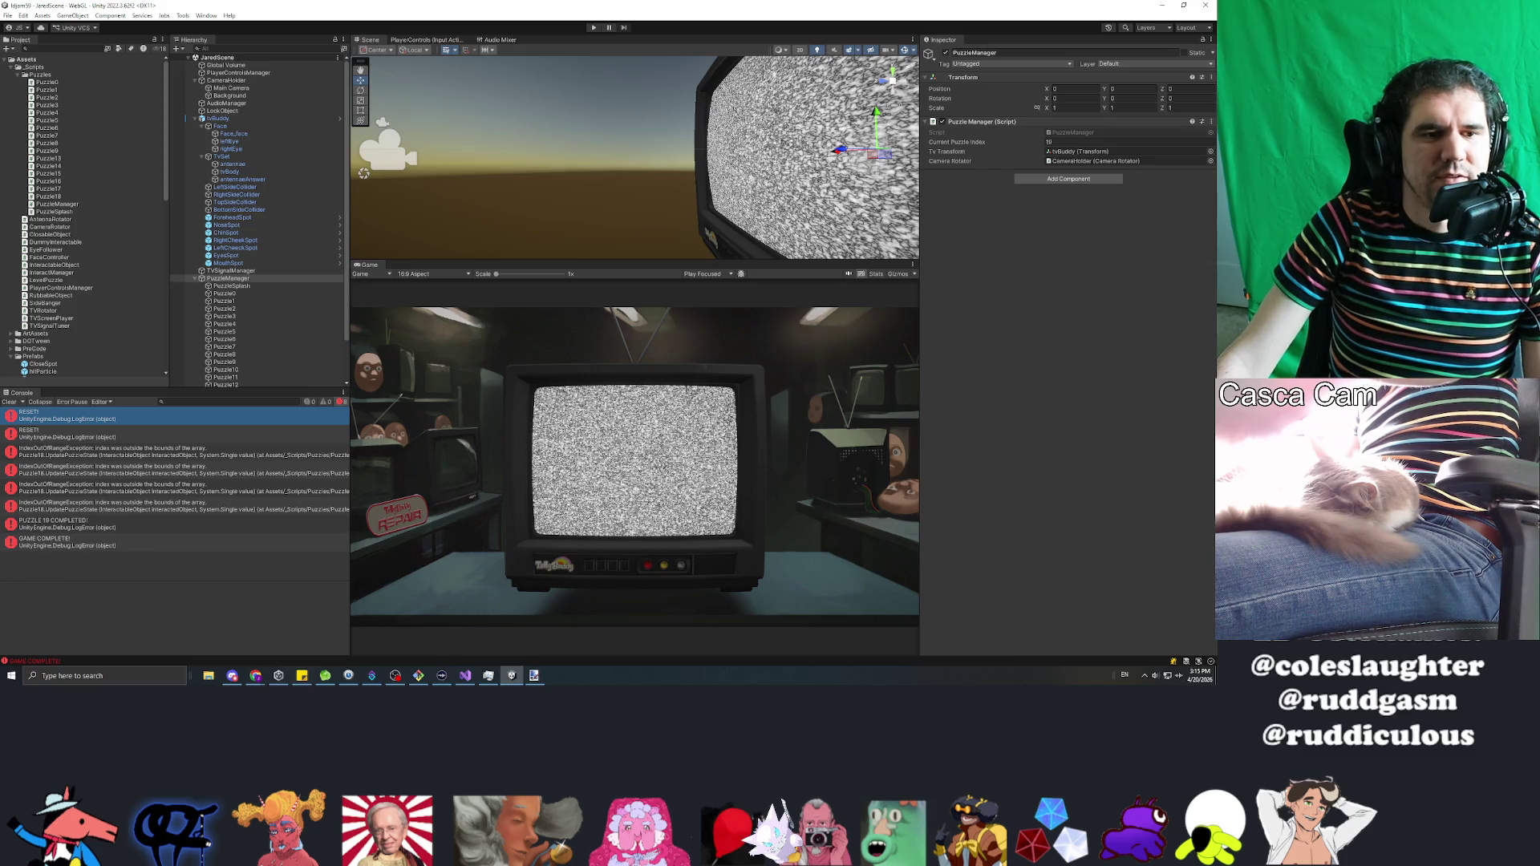
pyautogui.hotkey('alt', 'Tab')
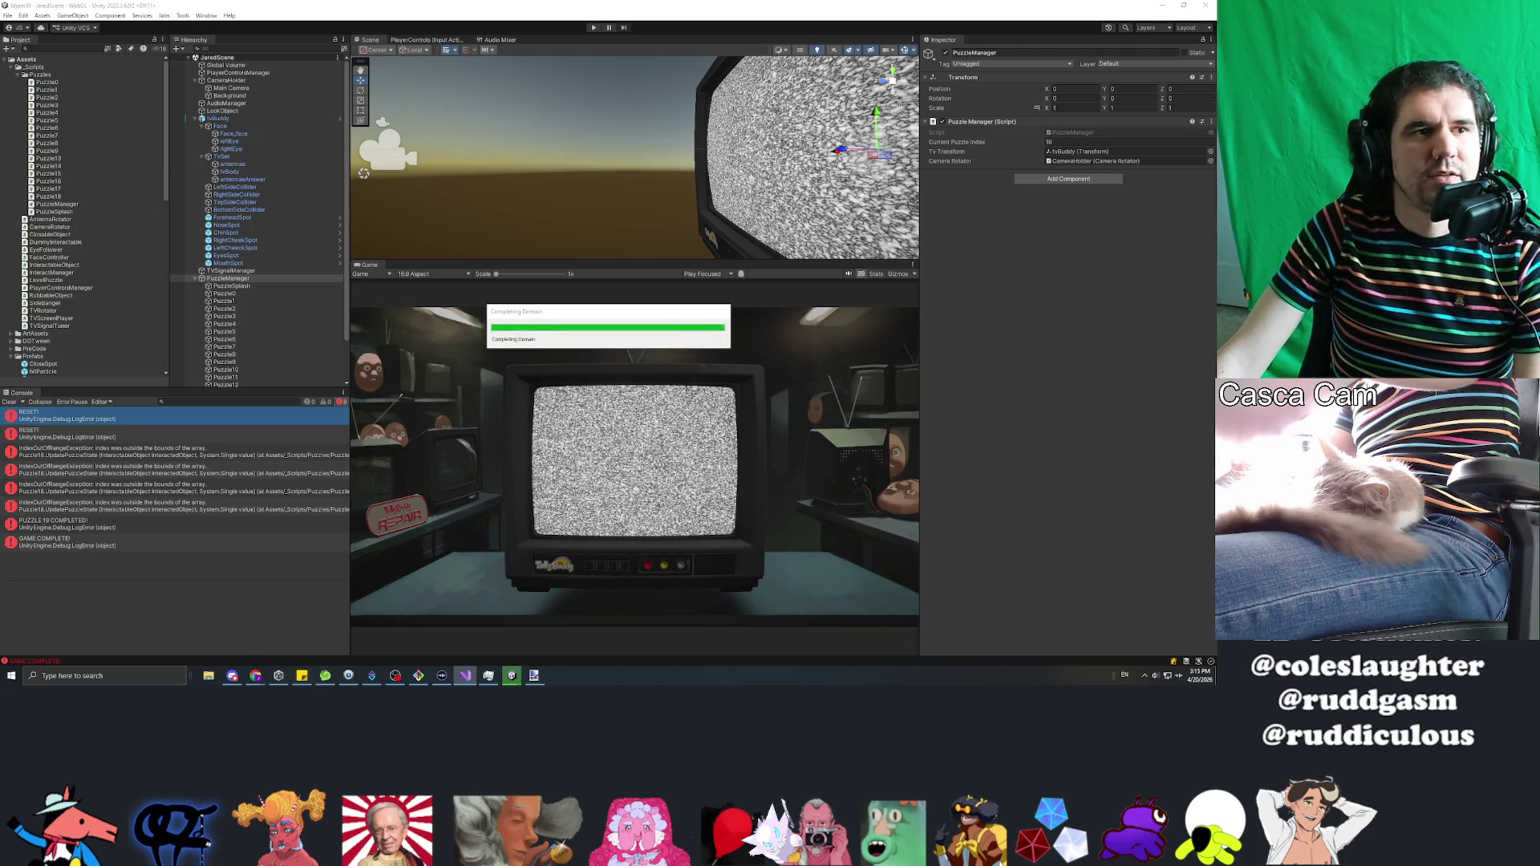
pyautogui.hotkey('alt', 'Tab')
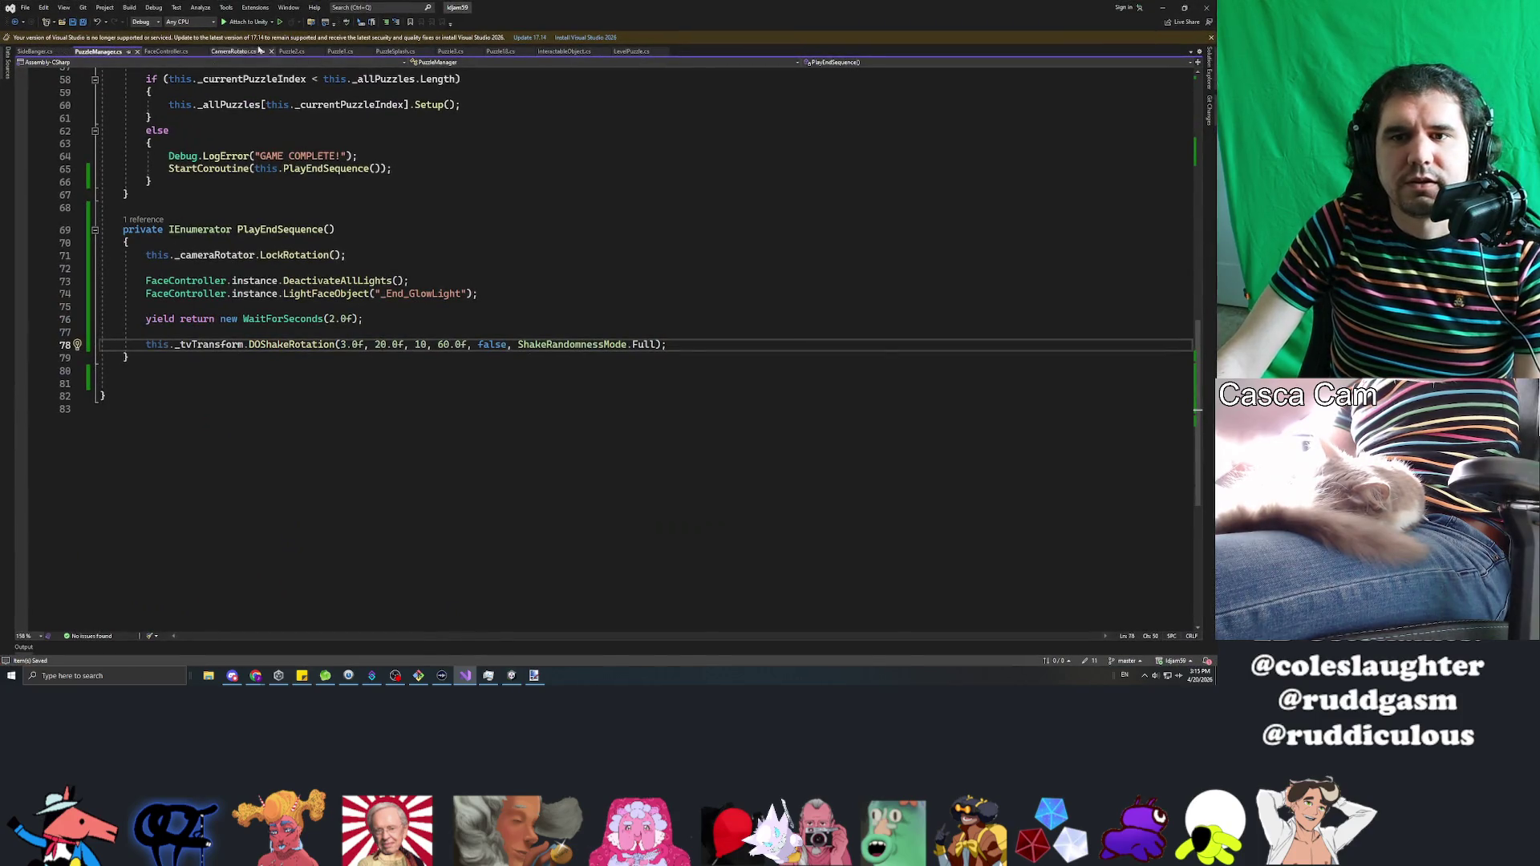
# Step: In the Puzzle18 script, insert a blank line above the target-object check
pyautogui.click(497, 50)
pyautogui.scroll(-10, 609, 345)
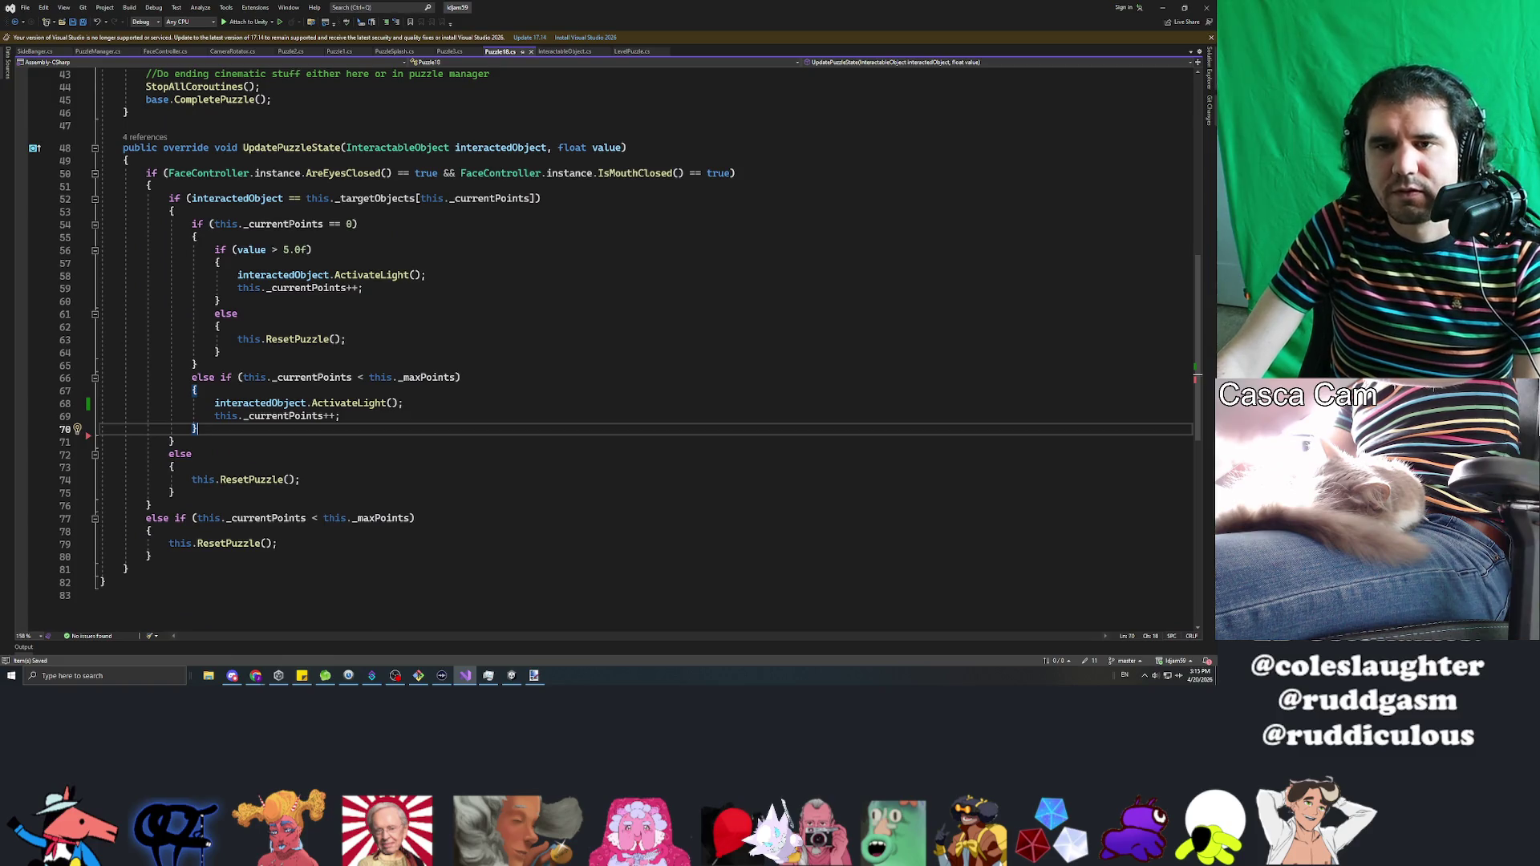
pyautogui.click(150, 185)
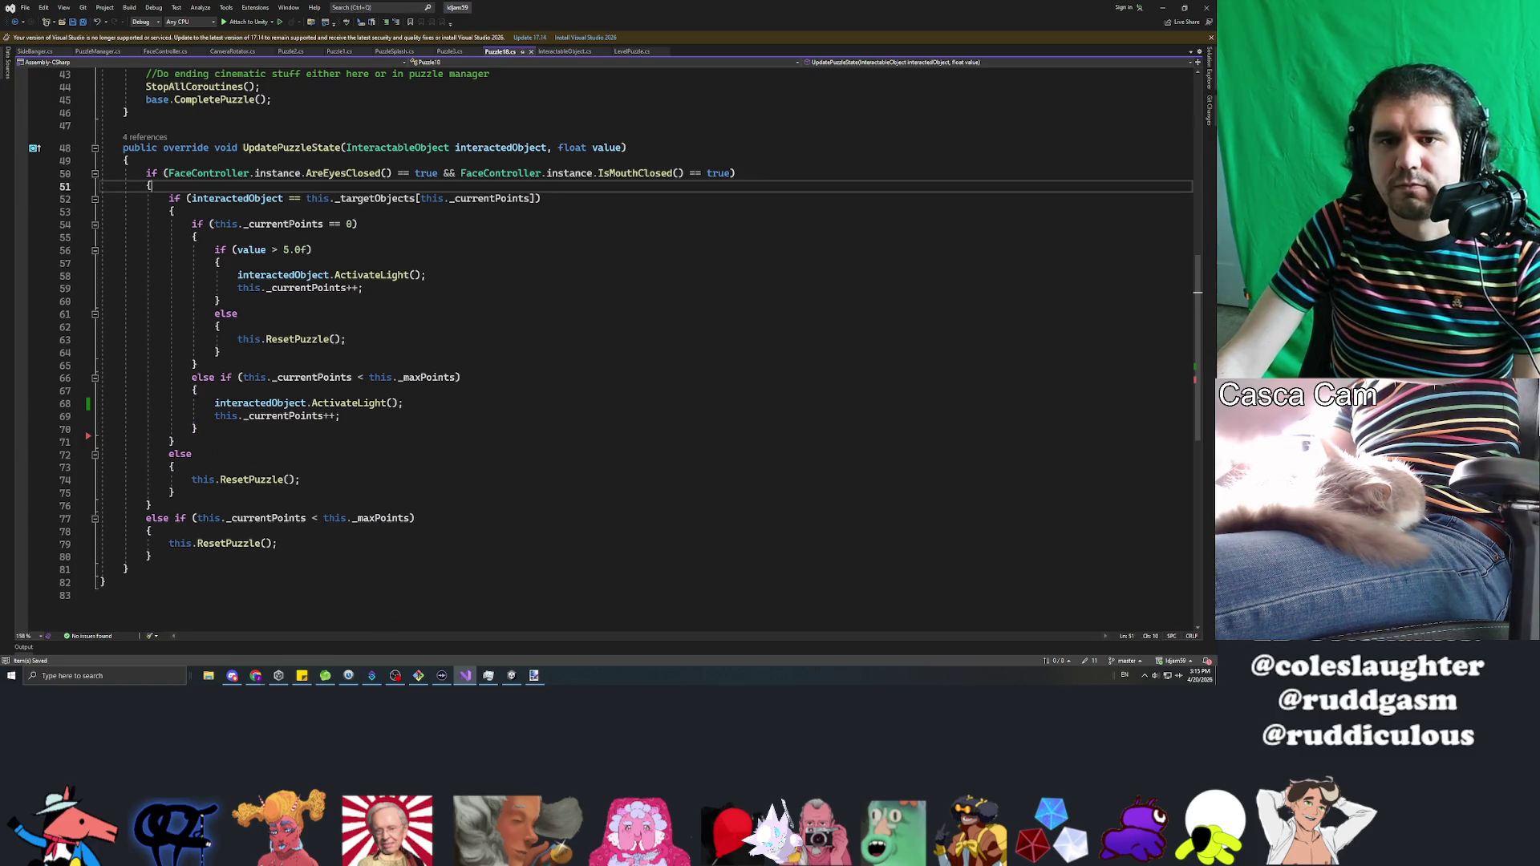
pyautogui.click(146, 173)
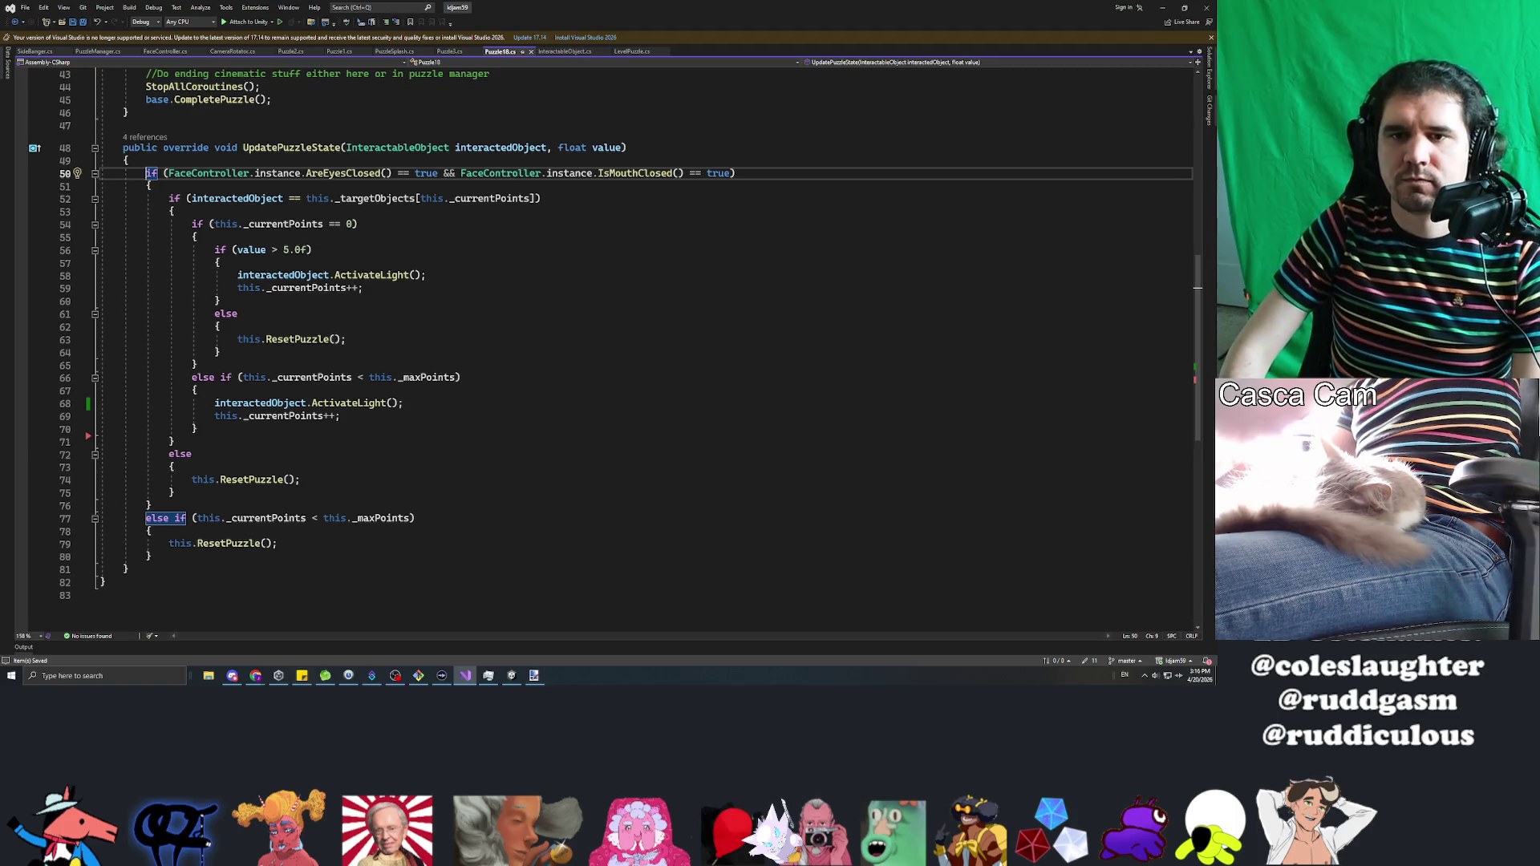
pyautogui.click(146, 198)
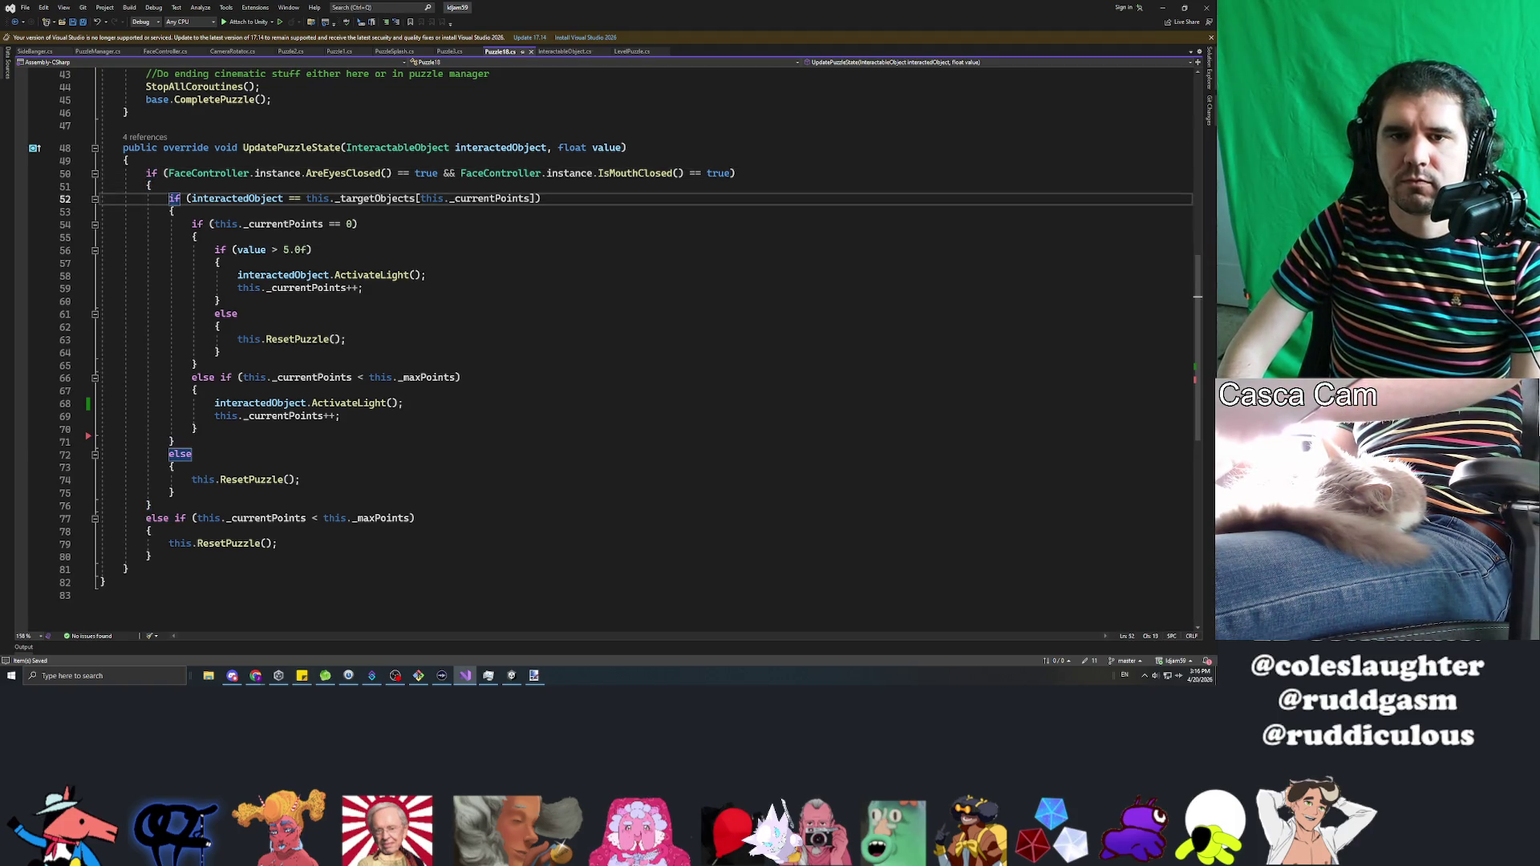
pyautogui.press('Return')
pyautogui.press('Return')
pyautogui.press('Up')
pyautogui.press('Up')
# Step: Write the condition if (this._currentPoints >= this._maxPoints)
pyautogui.write('()')
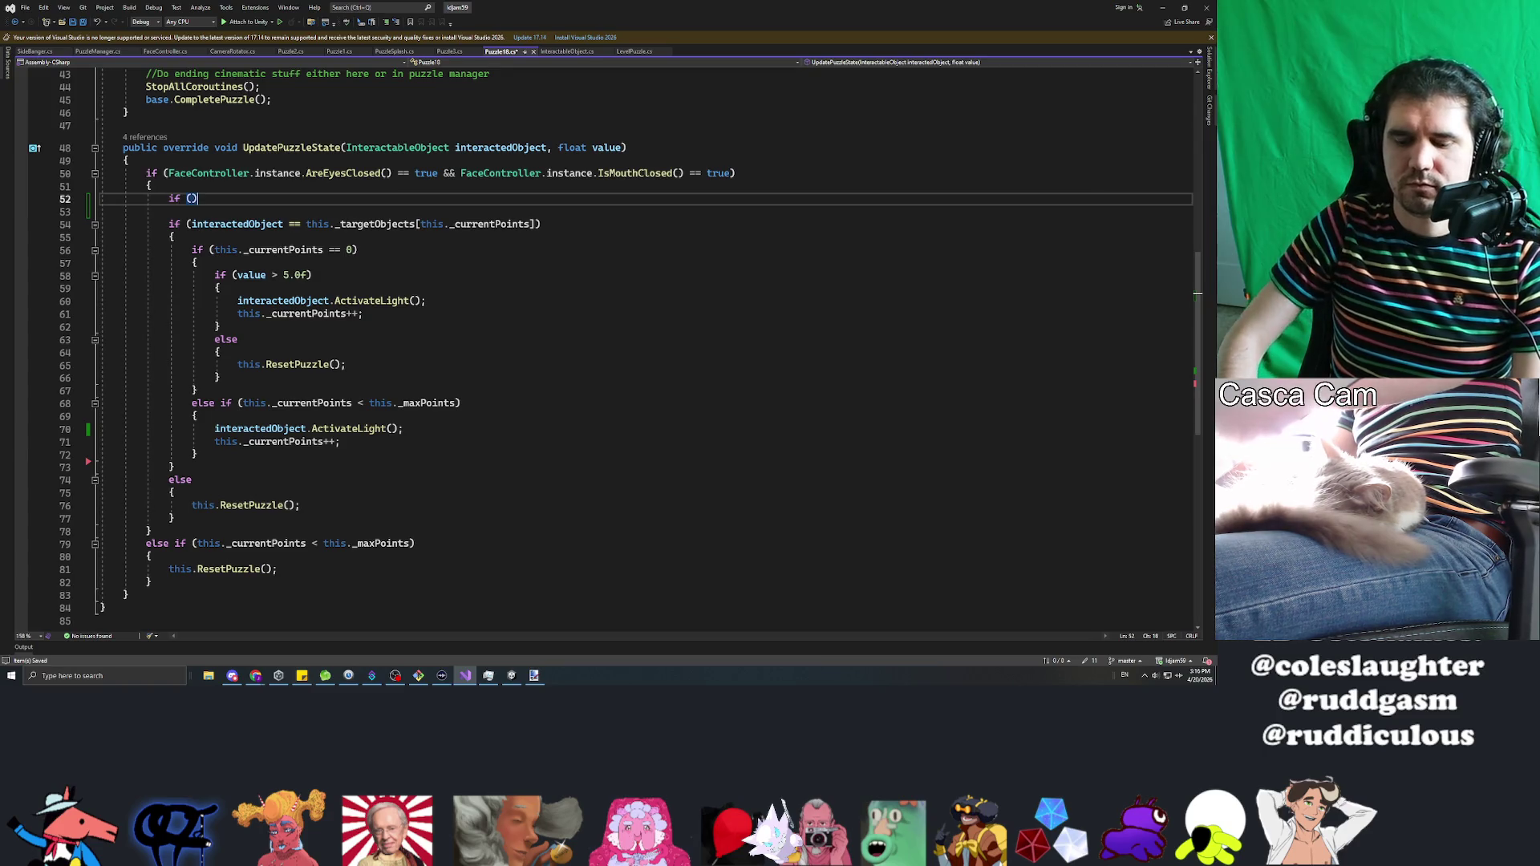
pyautogui.write('this._')
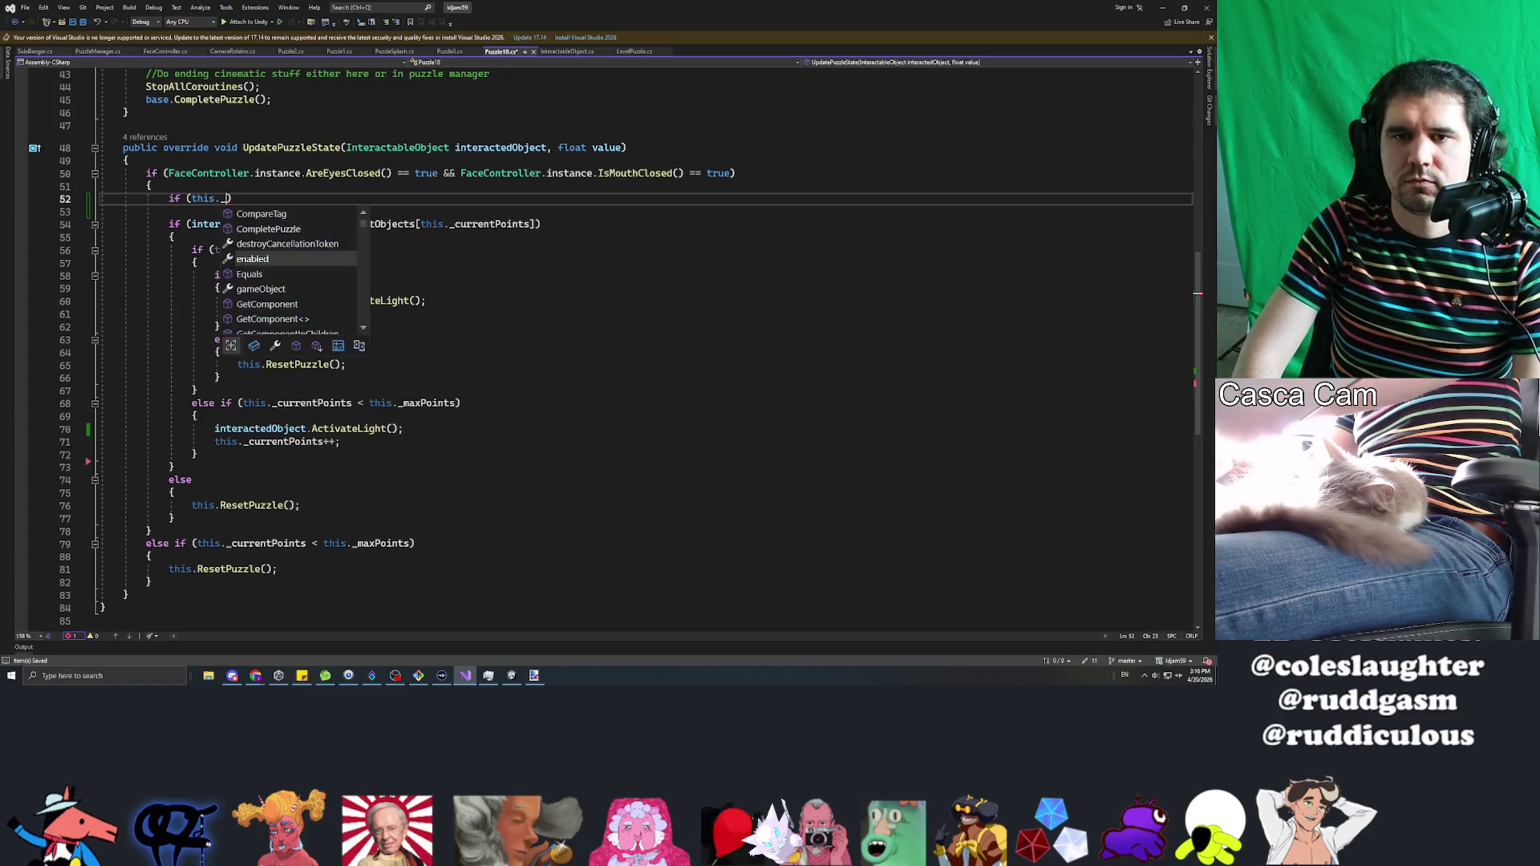
pyautogui.write('targetObjec')
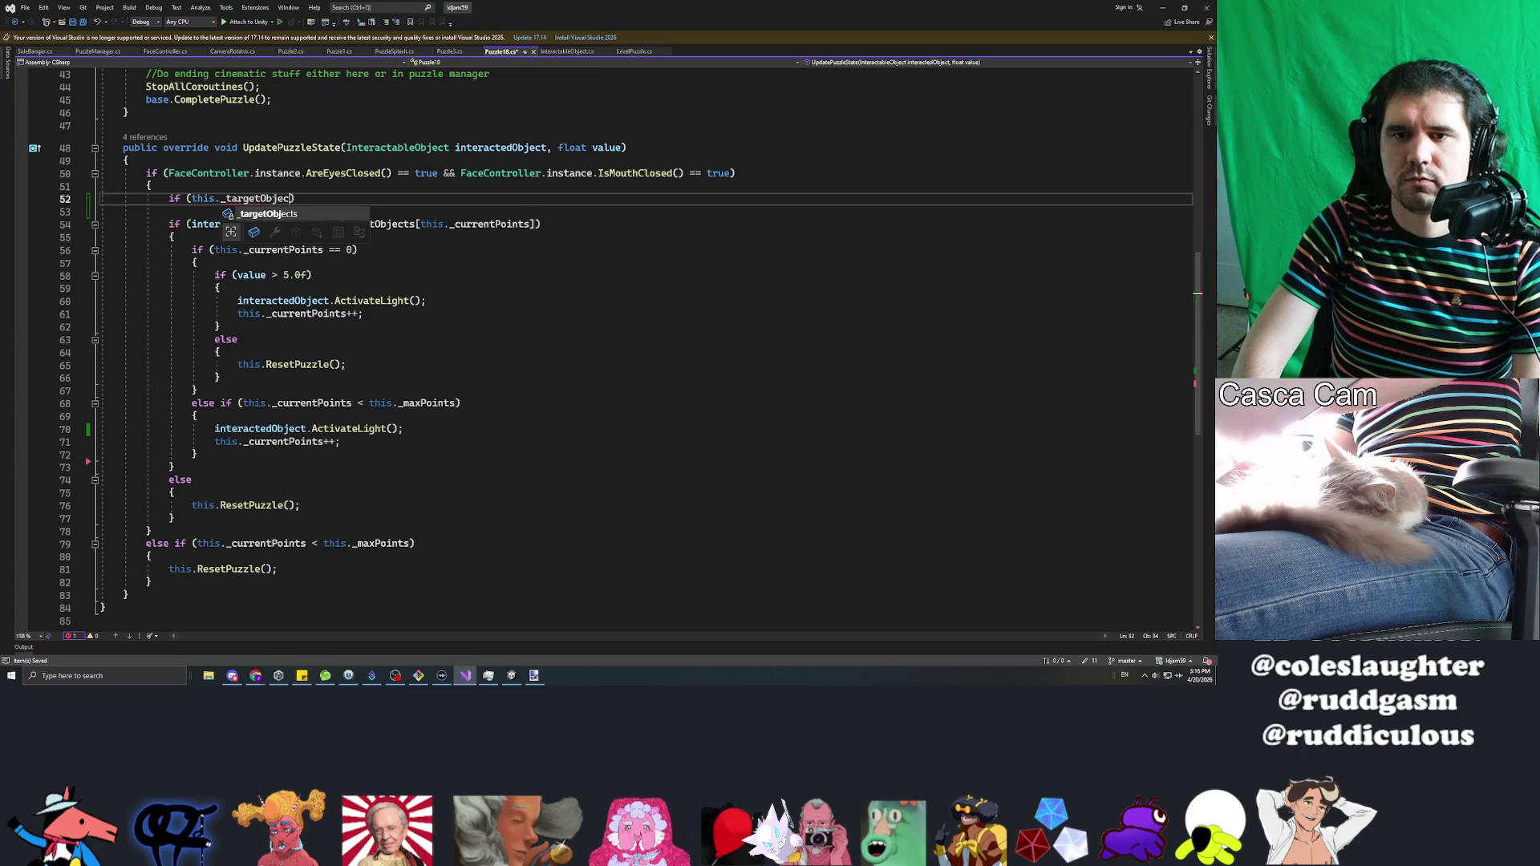
pyautogui.write('this.')
pyautogui.press('BackSpace')
pyautogui.press('BackSpace')
pyautogui.press('BackSpace')
pyautogui.write('_cu')
pyautogui.press('Tab')
pyautogui.write('>')
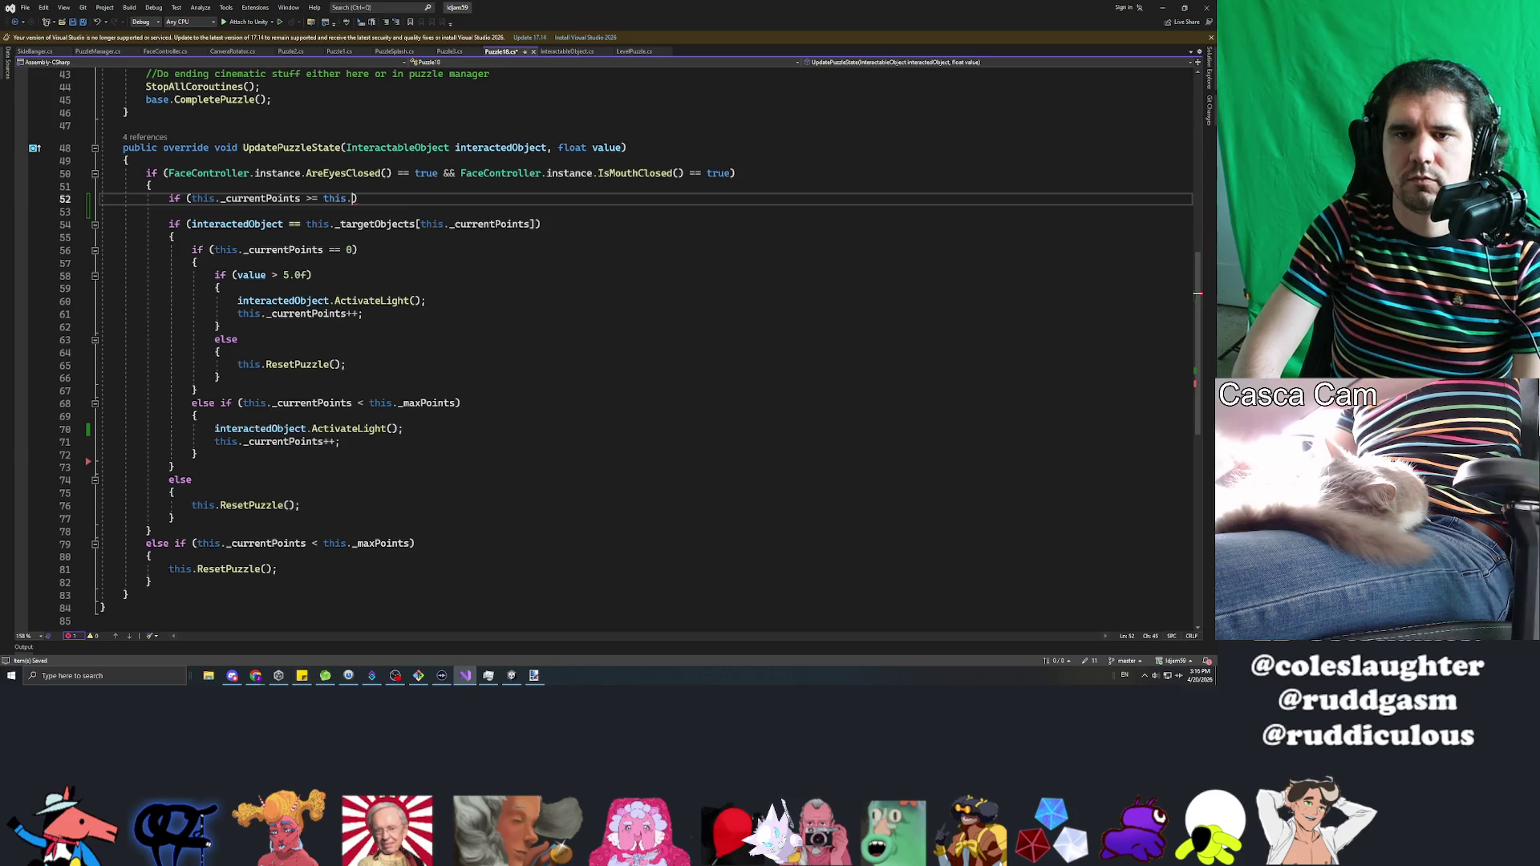
pyautogui.write('_max')
pyautogui.press('Tab')
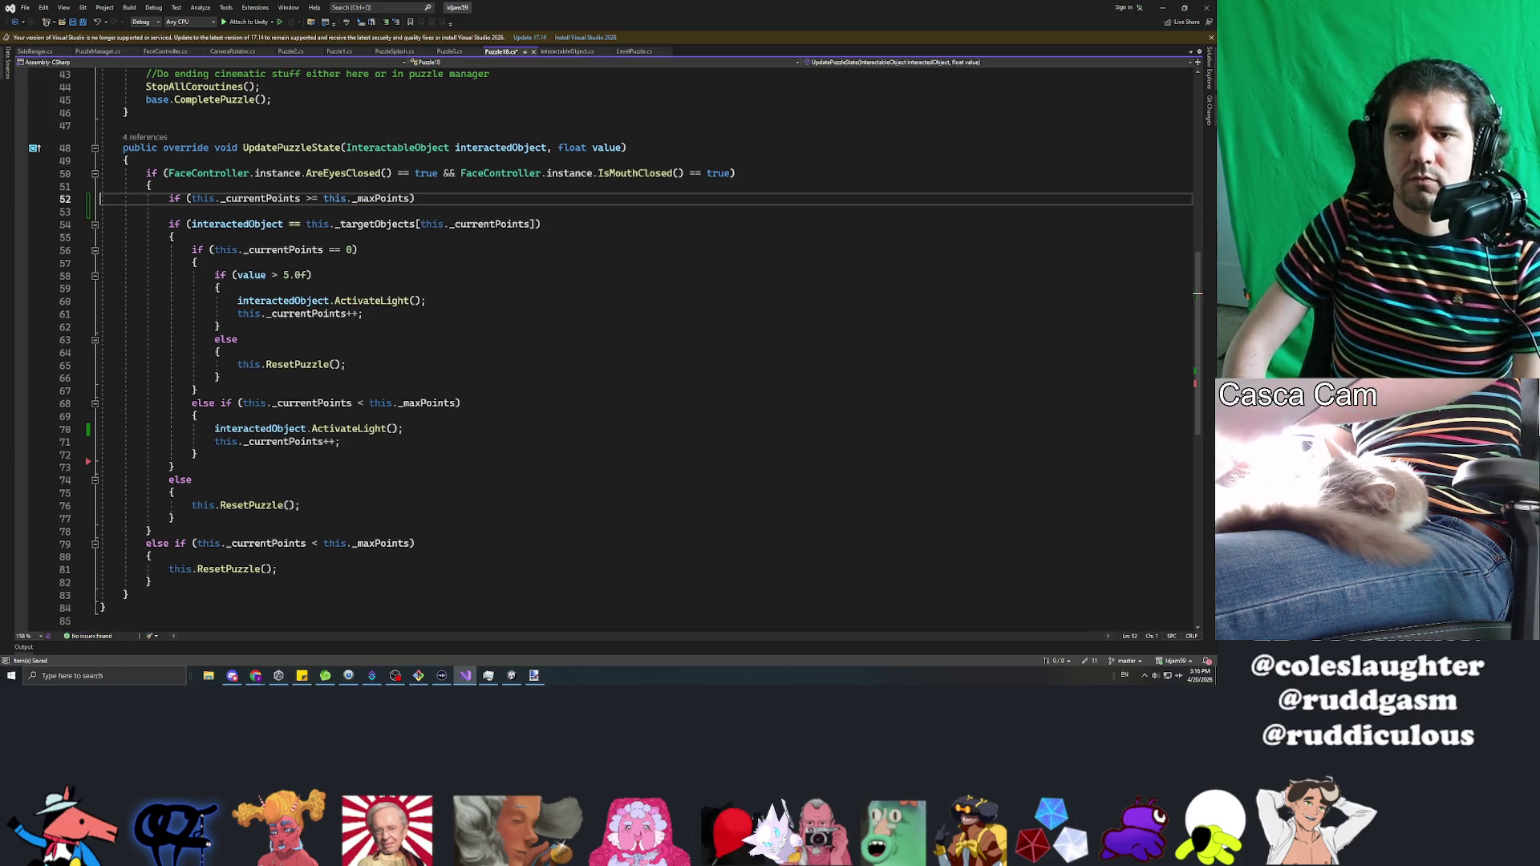
# Step: Give the guard a braced body that returns early, then go back to Unity
pyautogui.press('Return')
pyautogui.write('{')
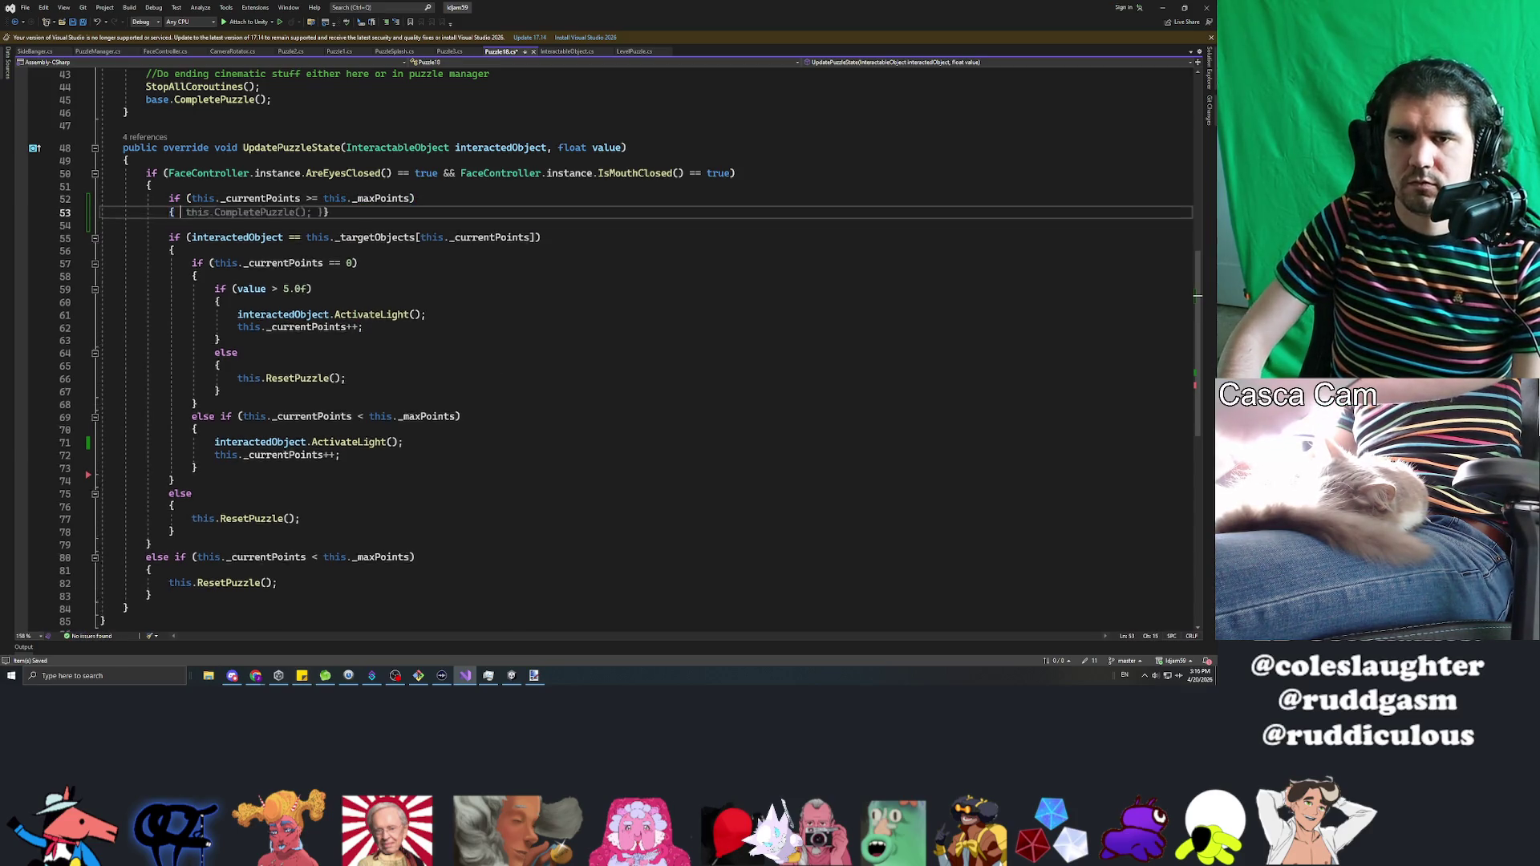
pyautogui.press('Return')
pyautogui.write('turen;')
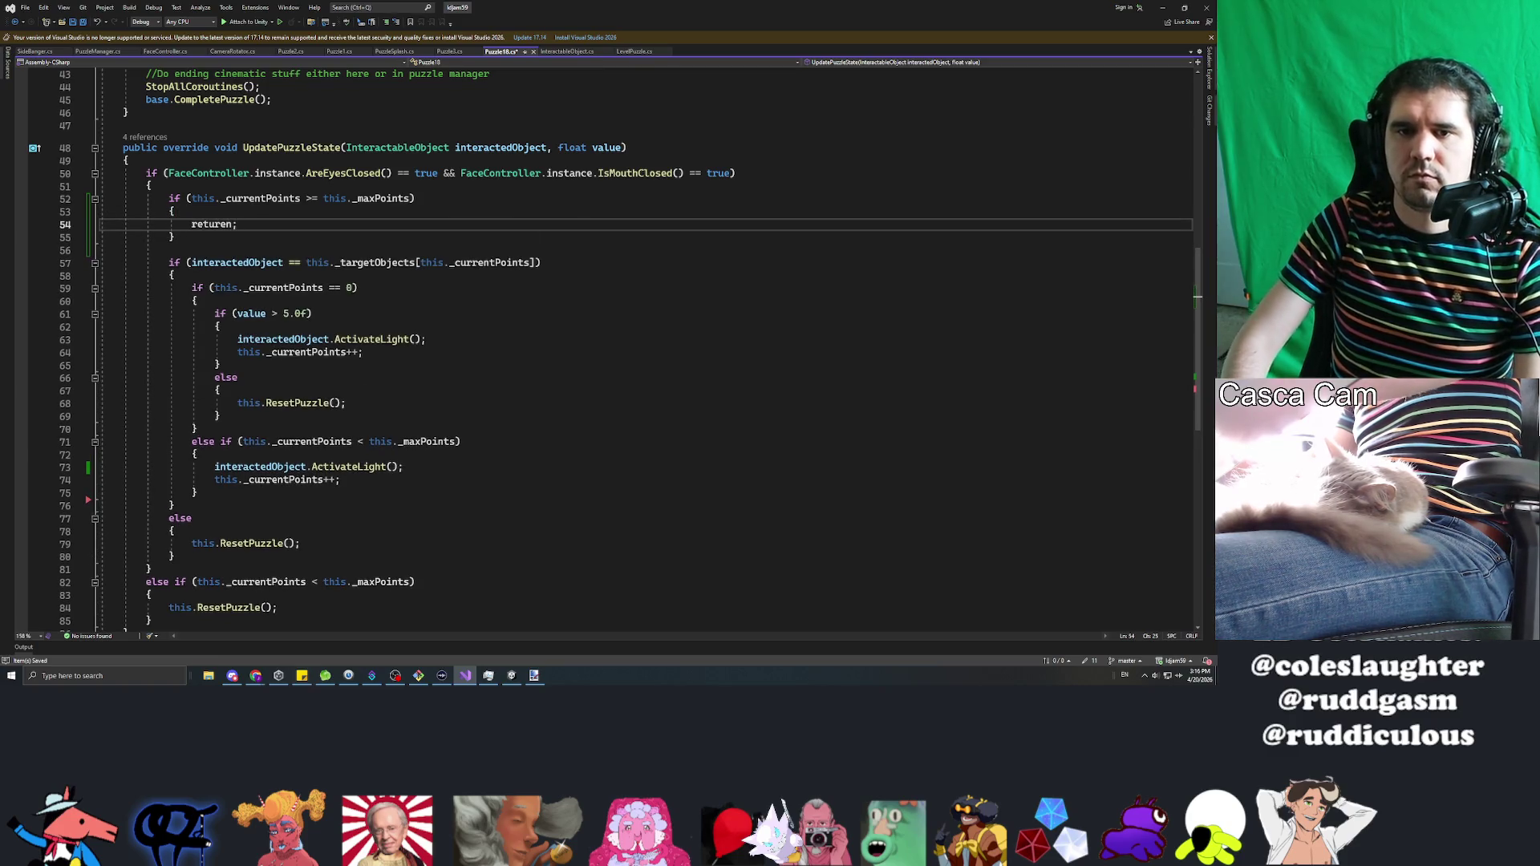
pyautogui.write('n')
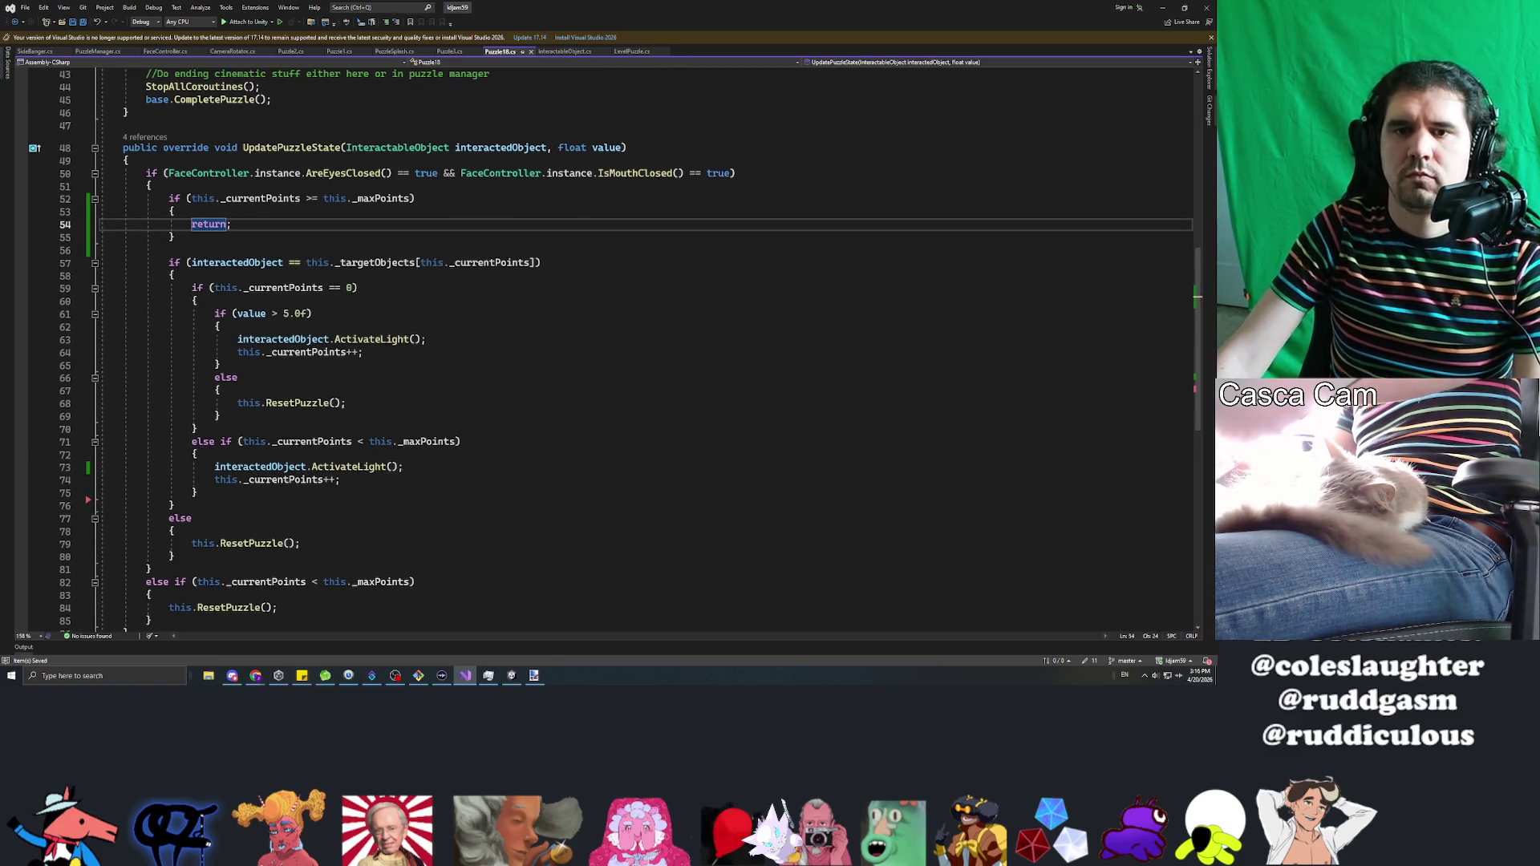
pyautogui.hotkey('alt', 'Tab')
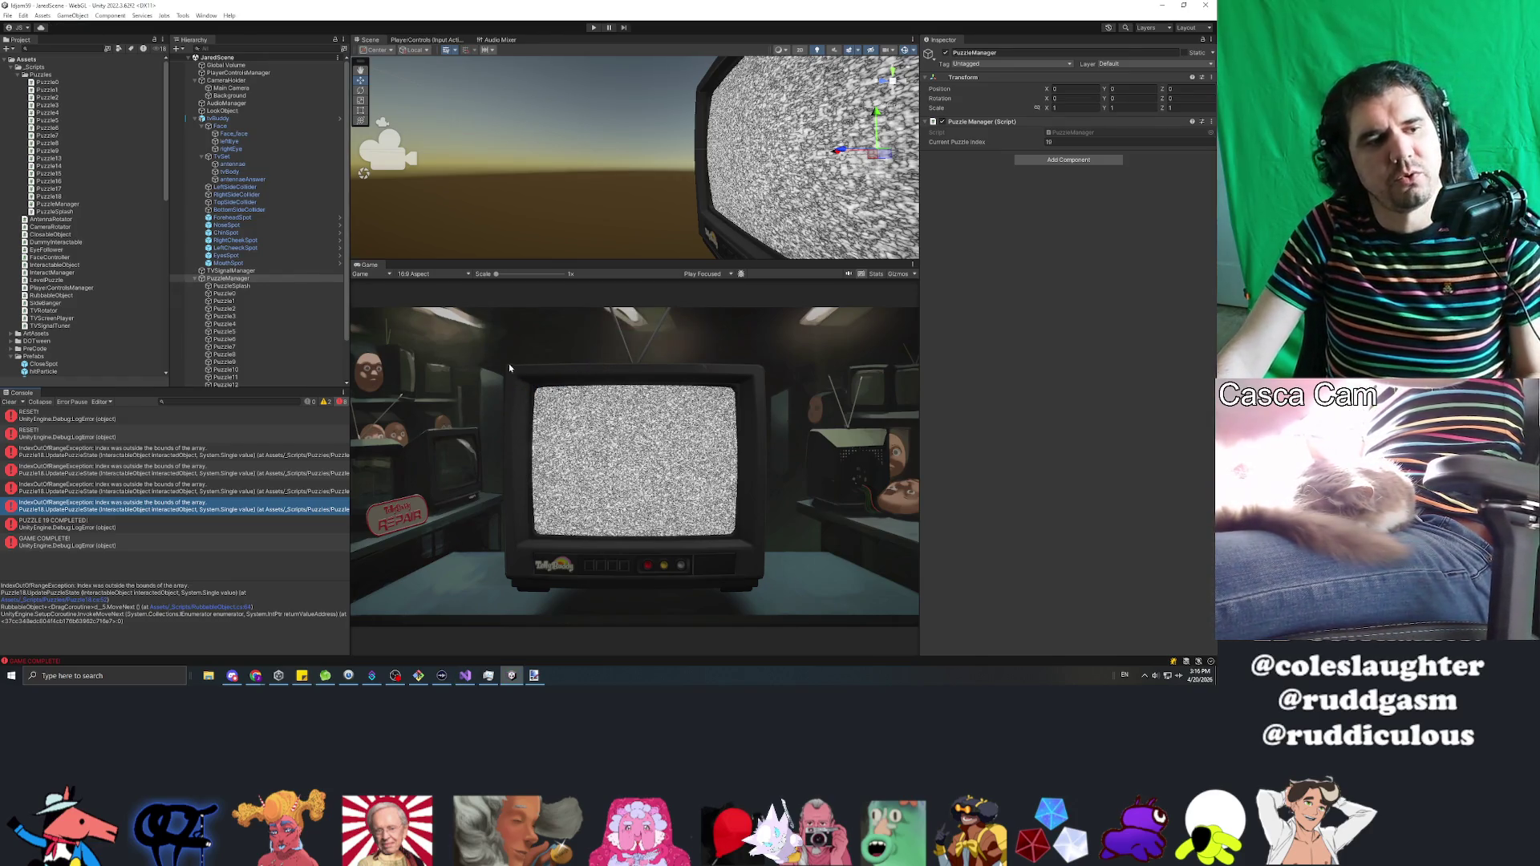
# Step: Clear the Console and play-test, pressing the face, nose and chin spots to finish the puzzle
pyautogui.click(9, 402)
pyautogui.click(594, 28)
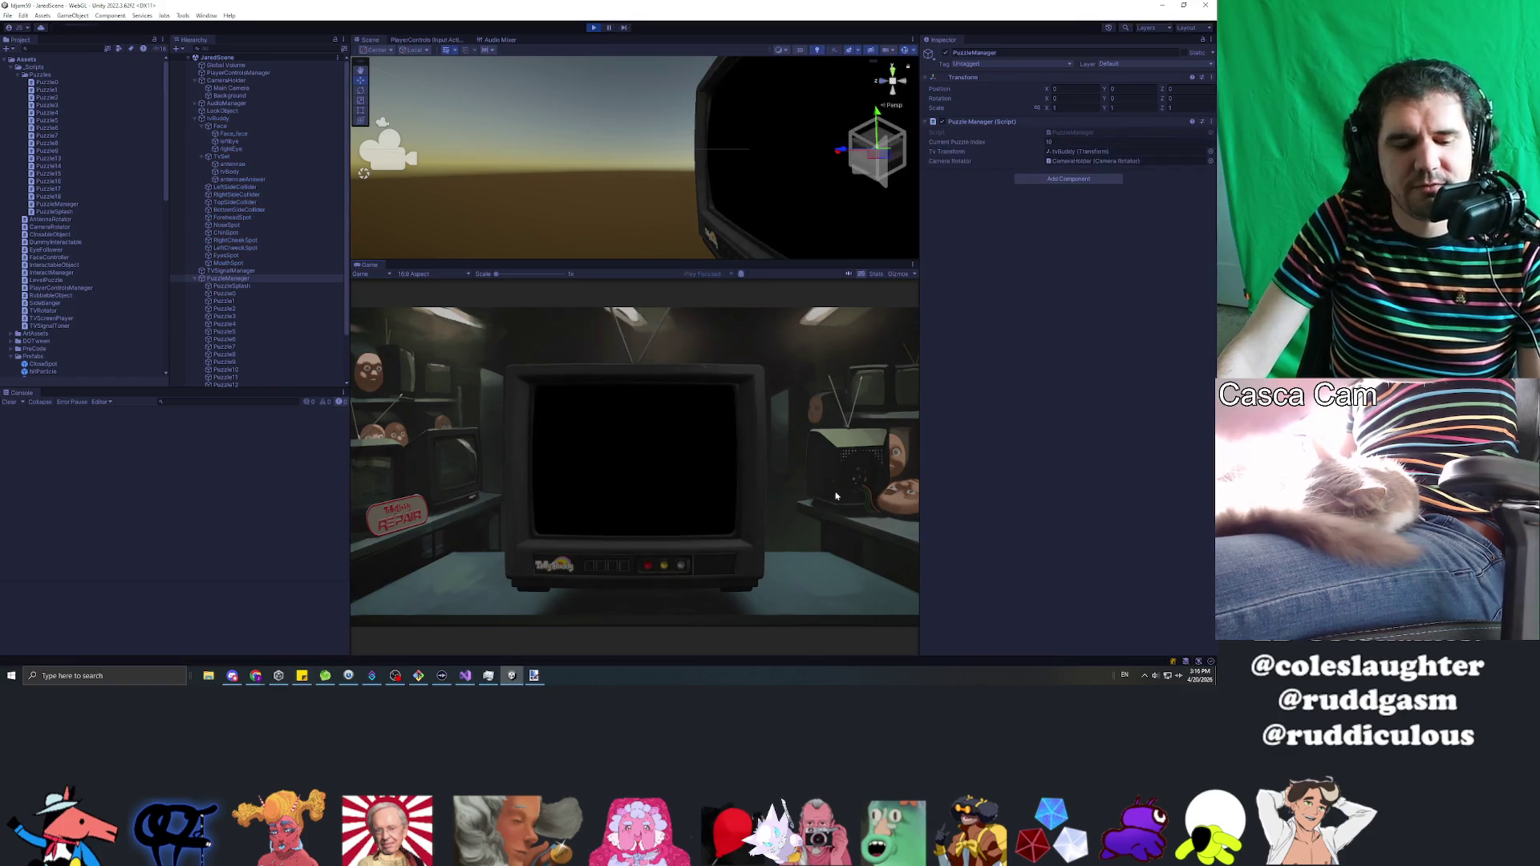
pyautogui.moveTo(914, 499)
pyautogui.mouseDown()
pyautogui.moveTo(434, 481)
pyautogui.moveTo(652, 456)
pyautogui.mouseUp()
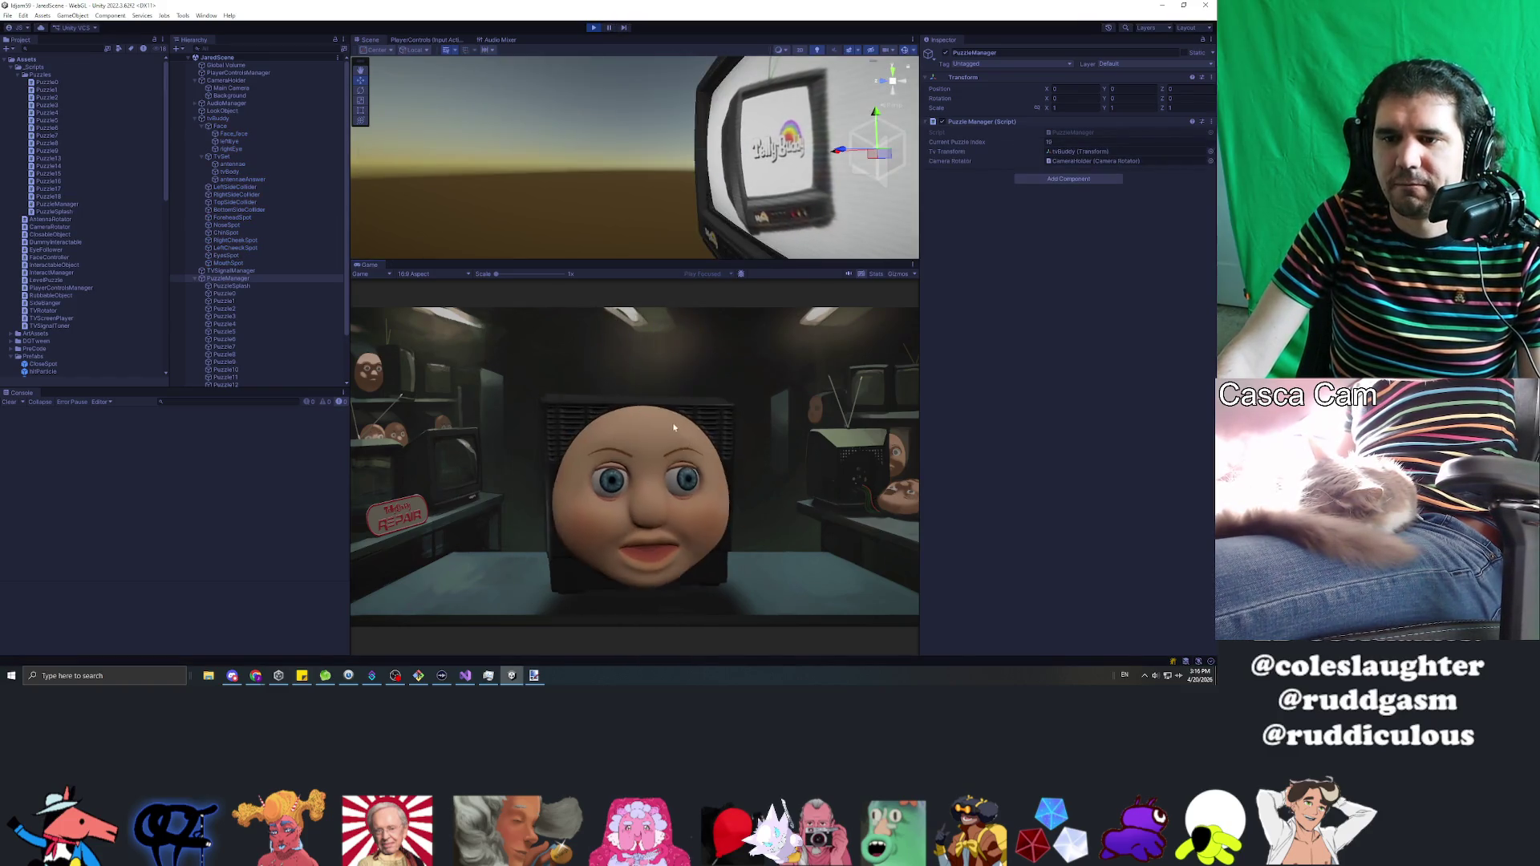
pyautogui.click(656, 458)
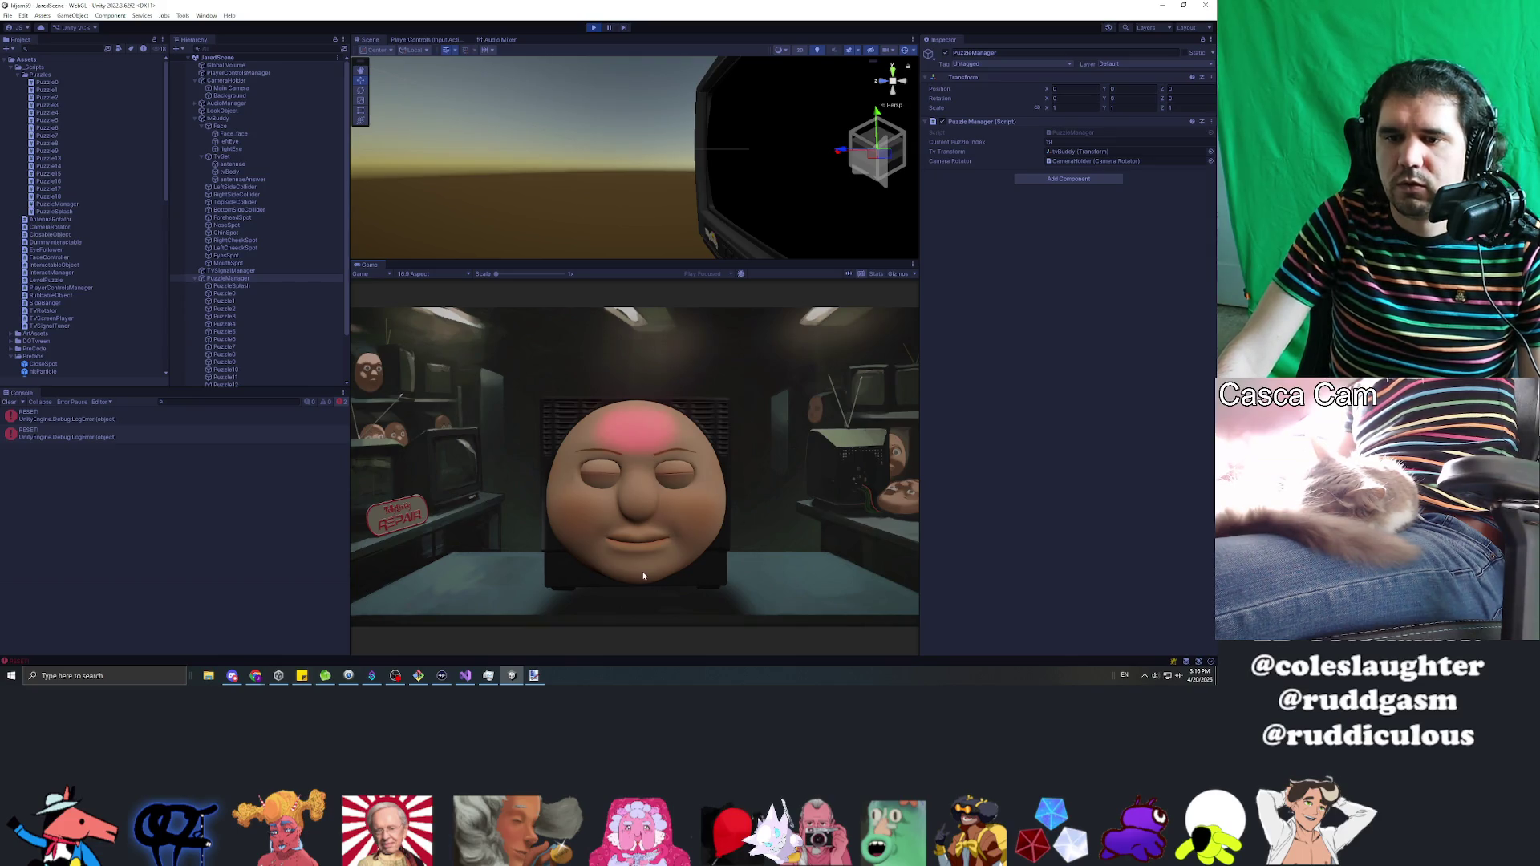
pyautogui.click(642, 500)
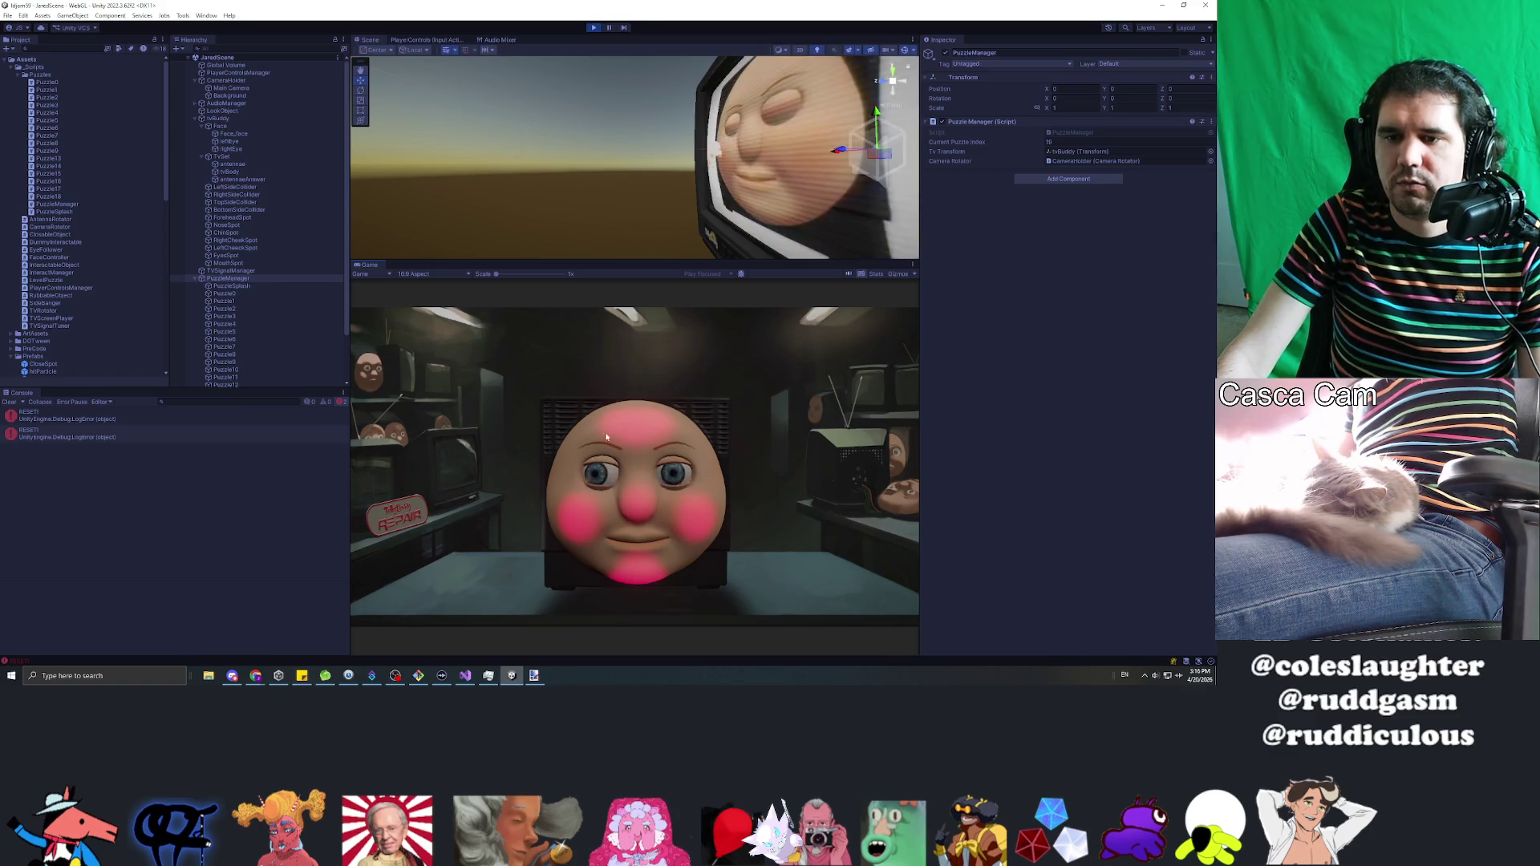
pyautogui.click(644, 544)
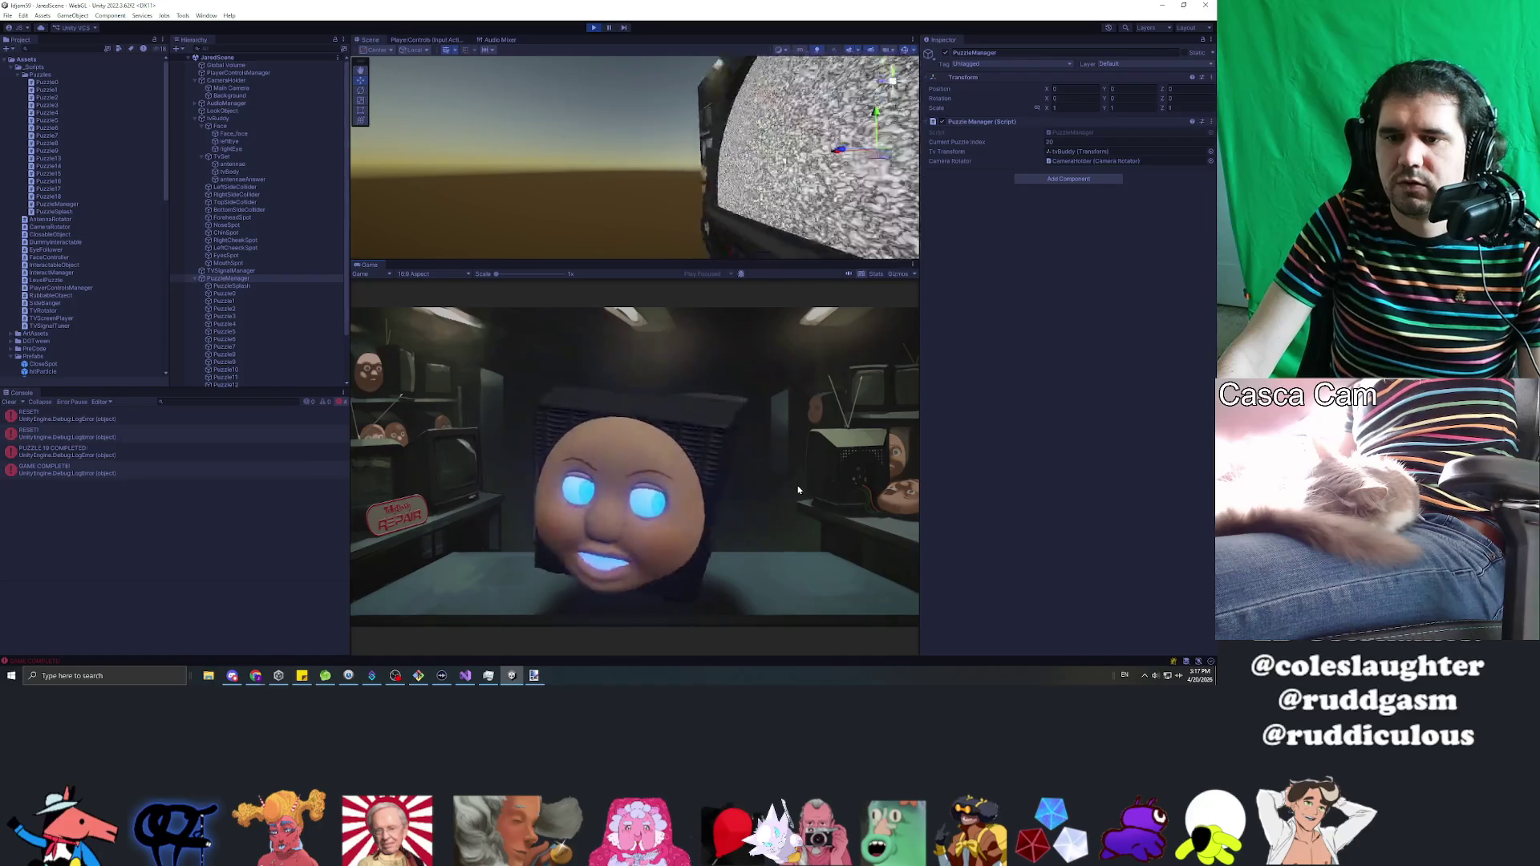
# Step: Stop the game and collapse PuzzleManager's puzzle list
pyautogui.click(593, 31)
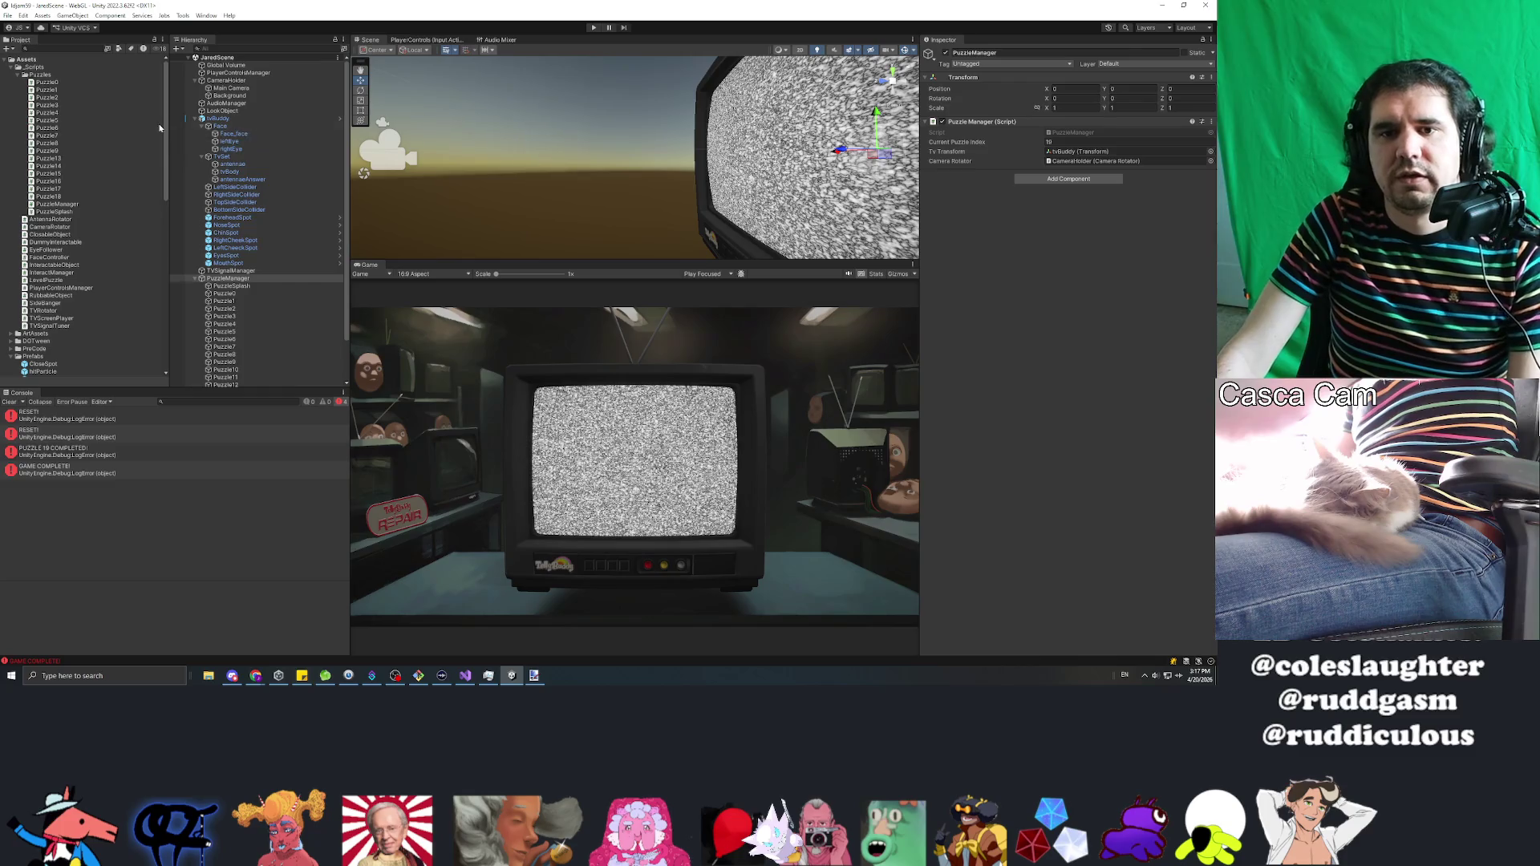
pyautogui.click(195, 278)
pyautogui.click(279, 322)
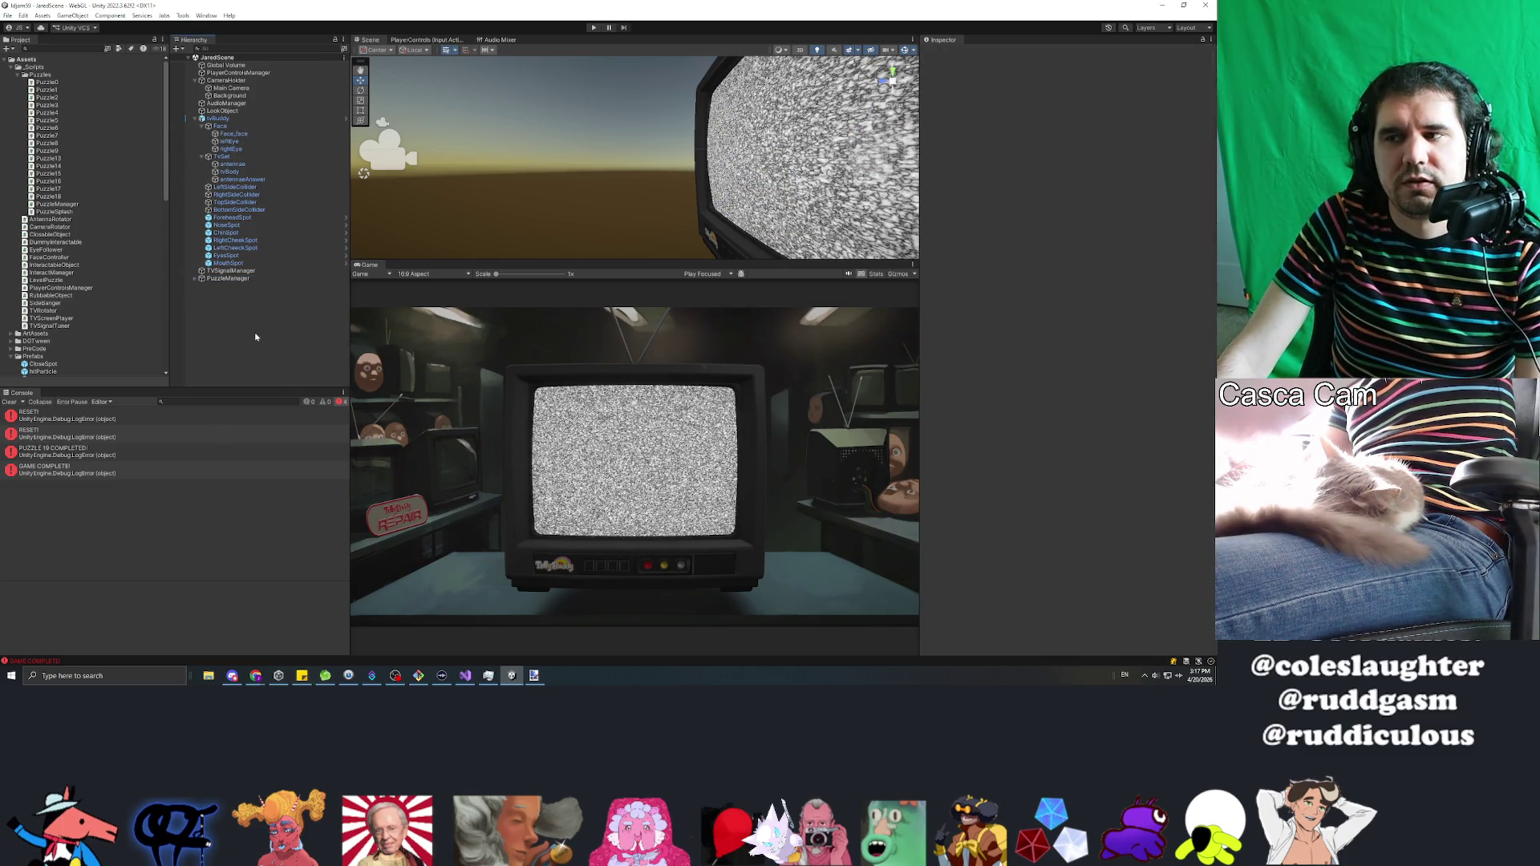
# Step: Add a UI Image to the scene, then delete the unwanted Image
pyautogui.rightClick(258, 337)
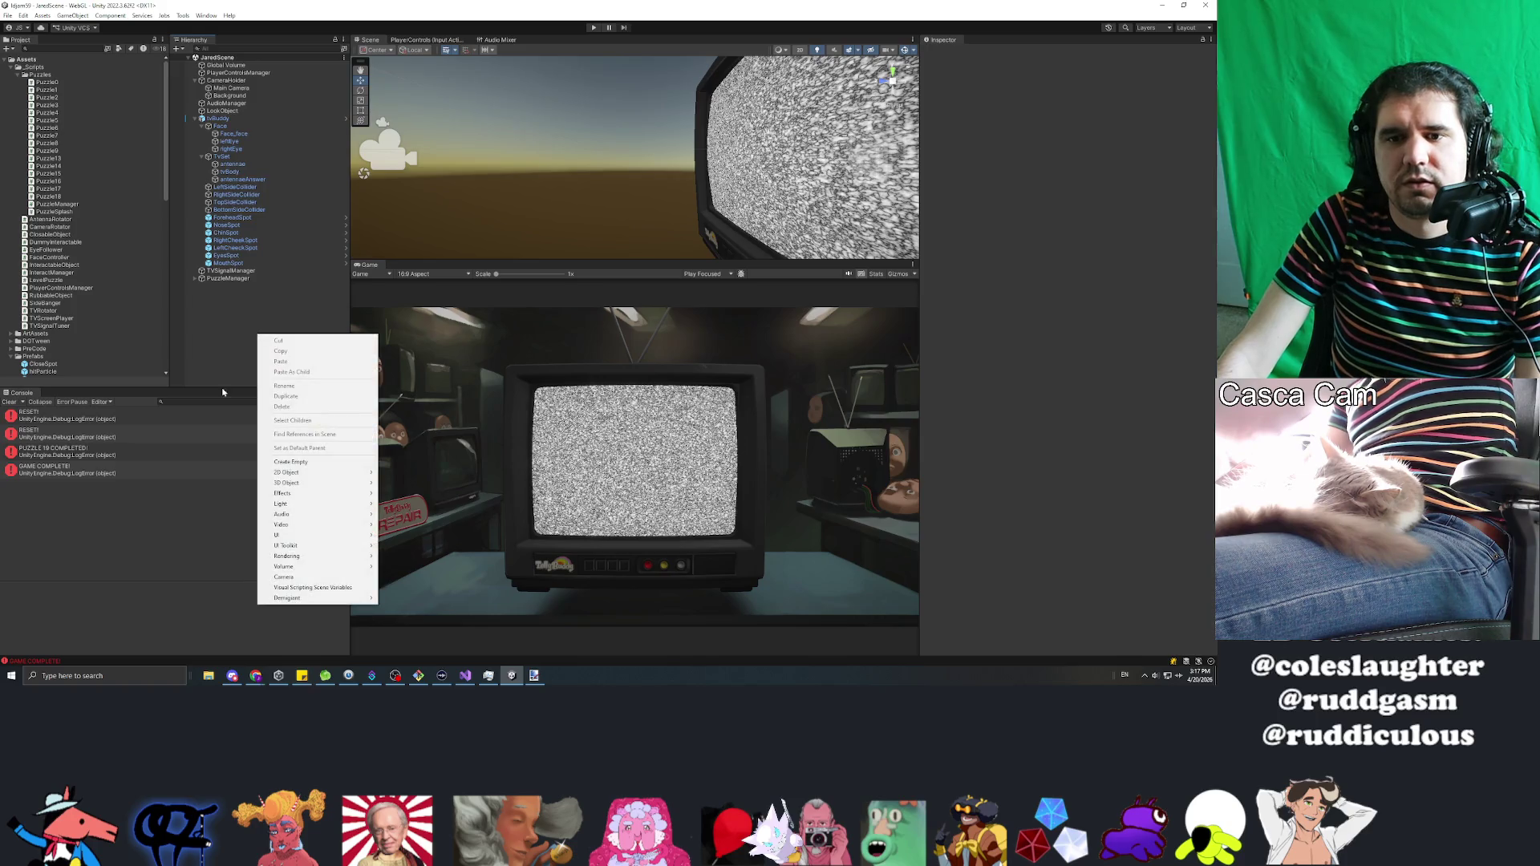
pyautogui.moveTo(294, 539)
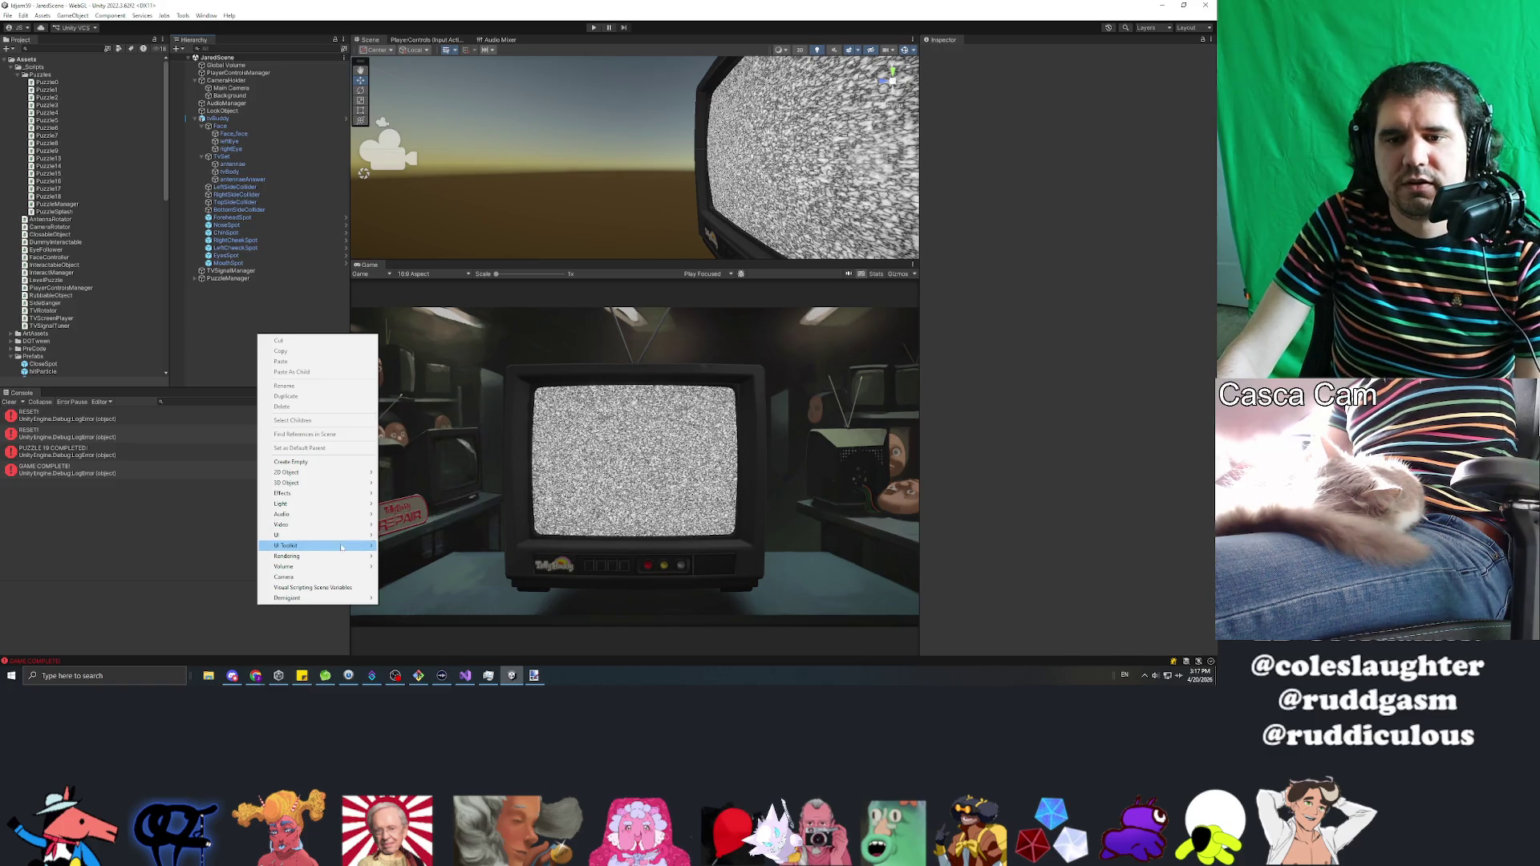
pyautogui.click(402, 390)
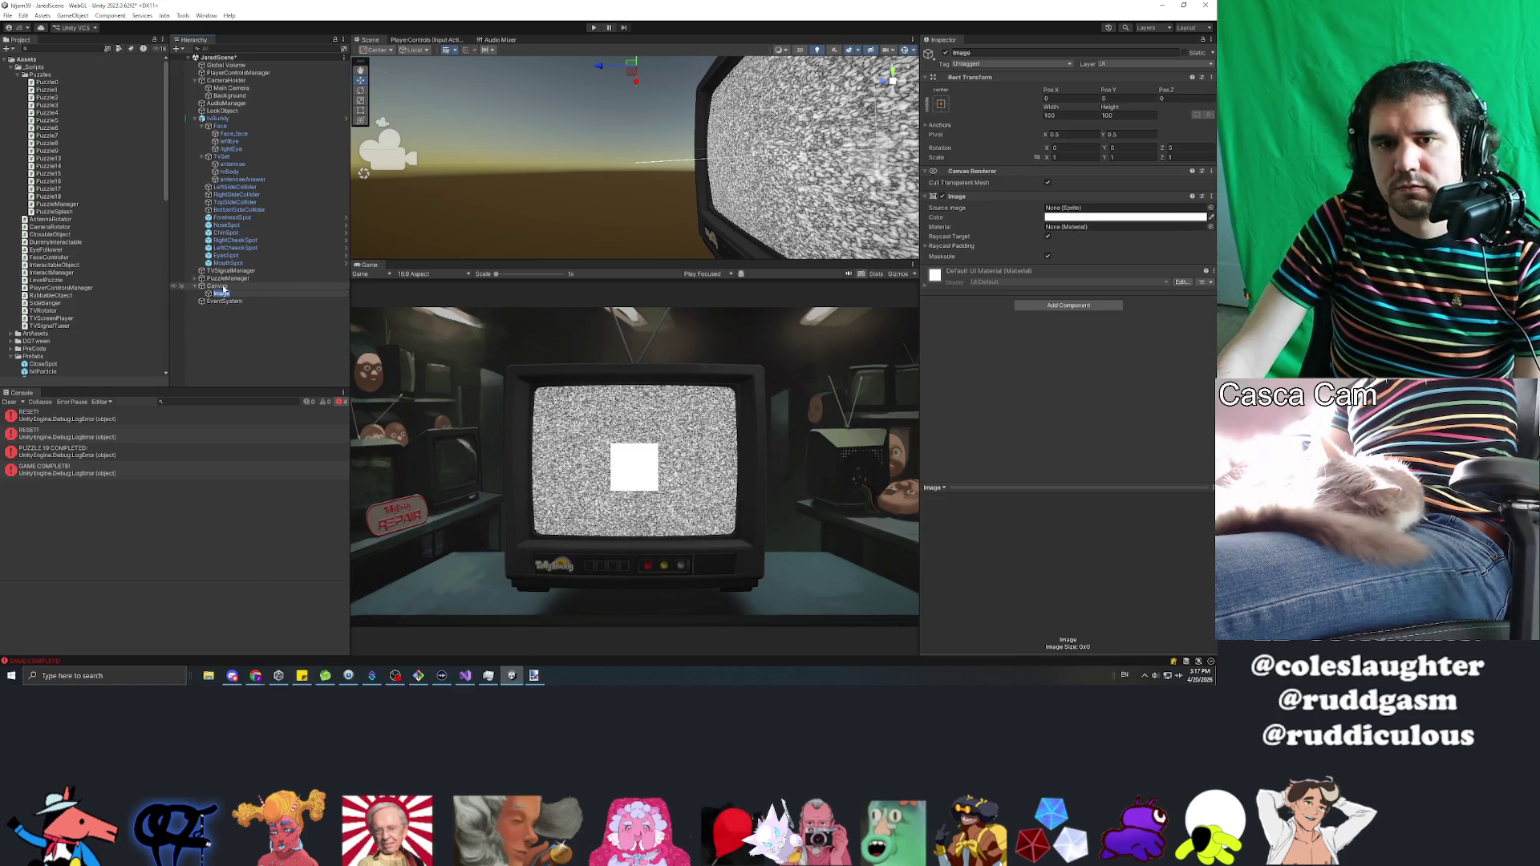
pyautogui.press('Delete')
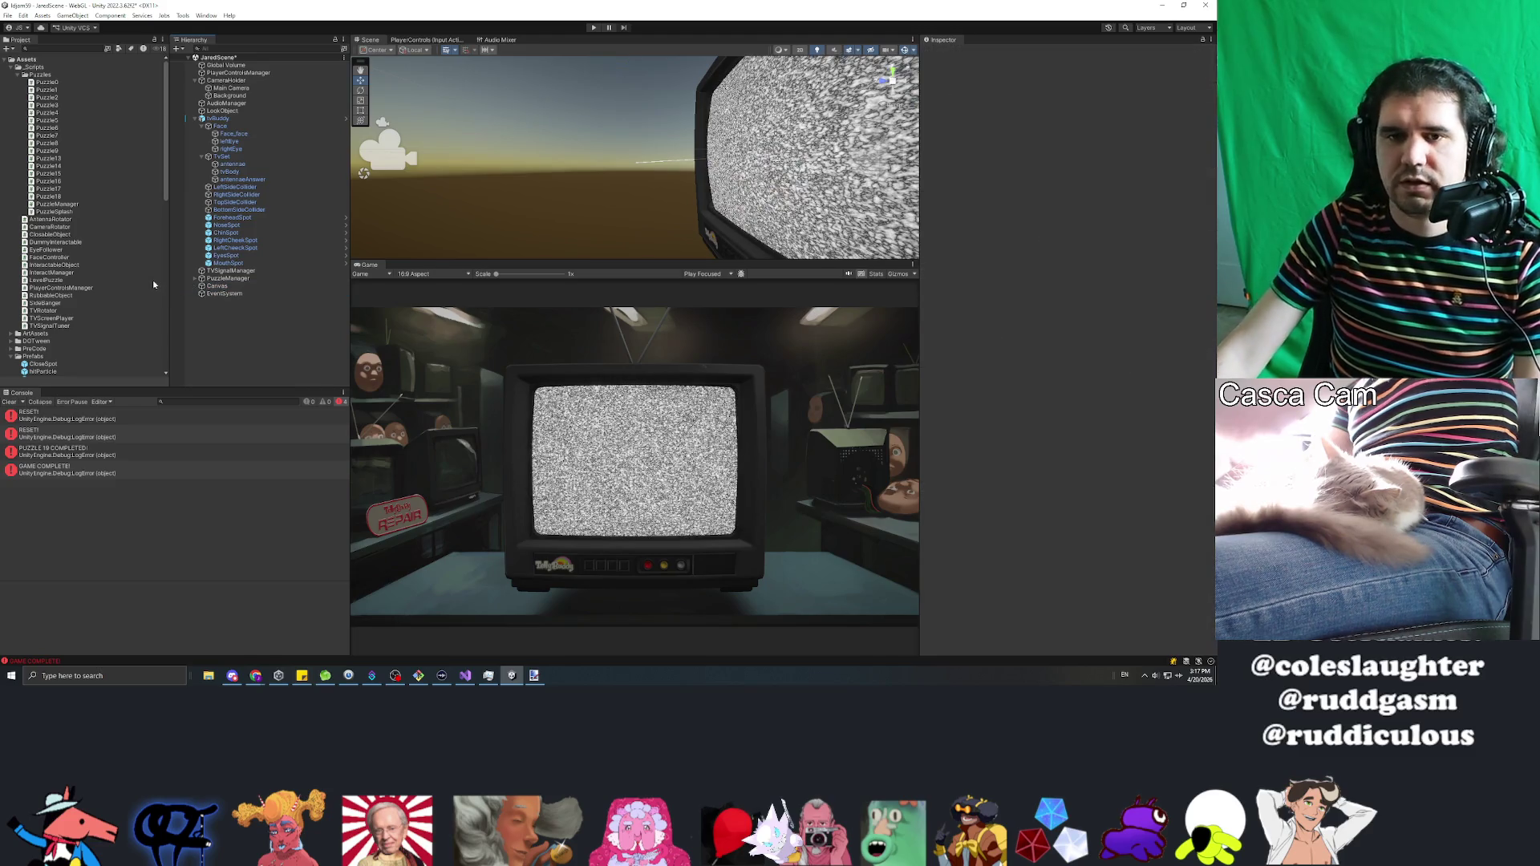
# Step: Add a Raw Image under Canvas and name it CutscenePanel
pyautogui.click(217, 287)
pyautogui.rightClick(228, 286)
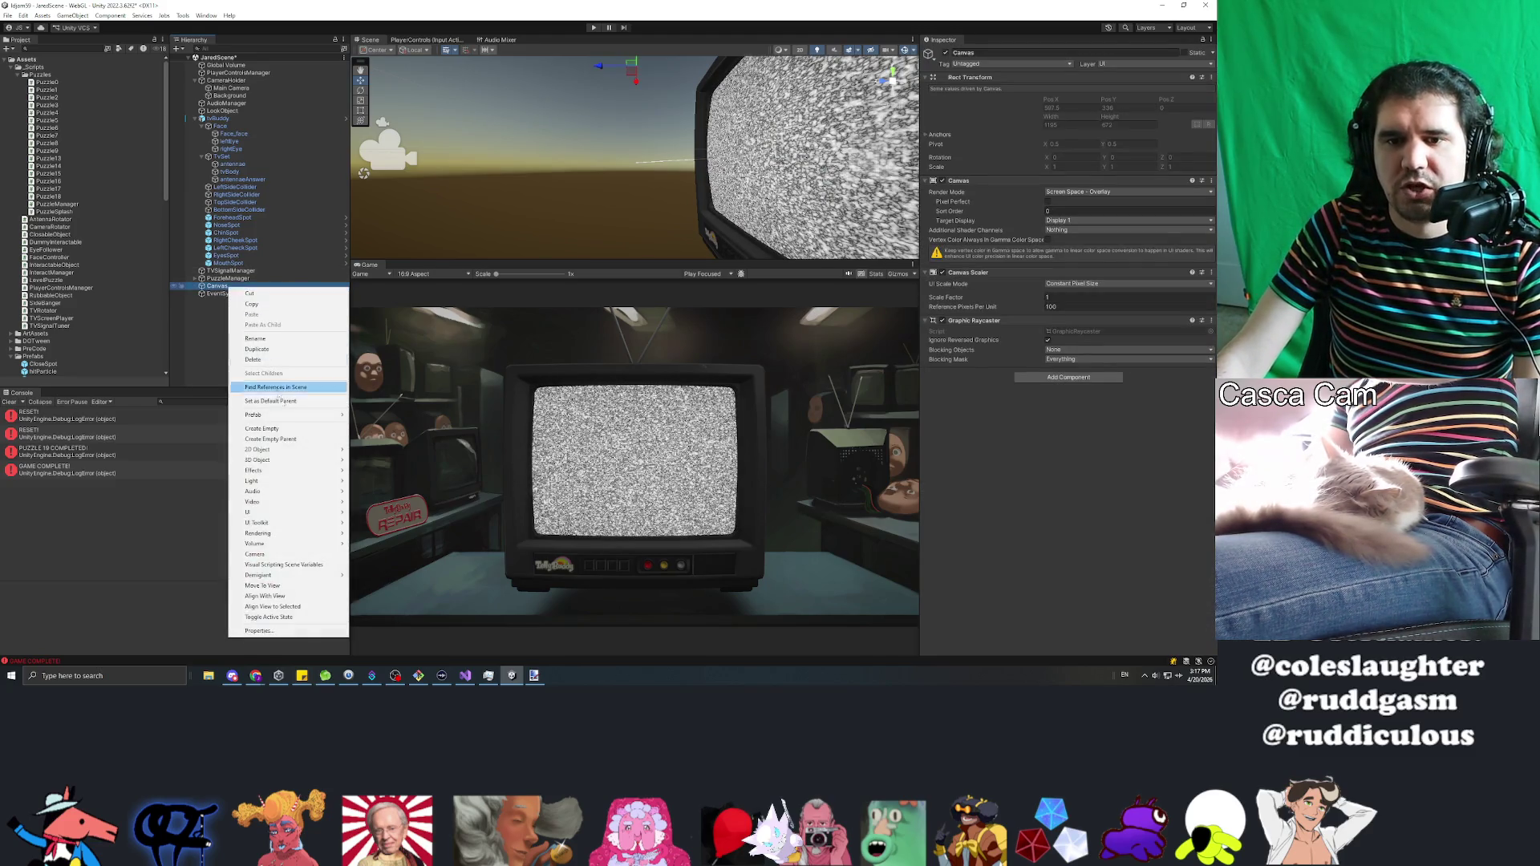
pyautogui.moveTo(305, 513)
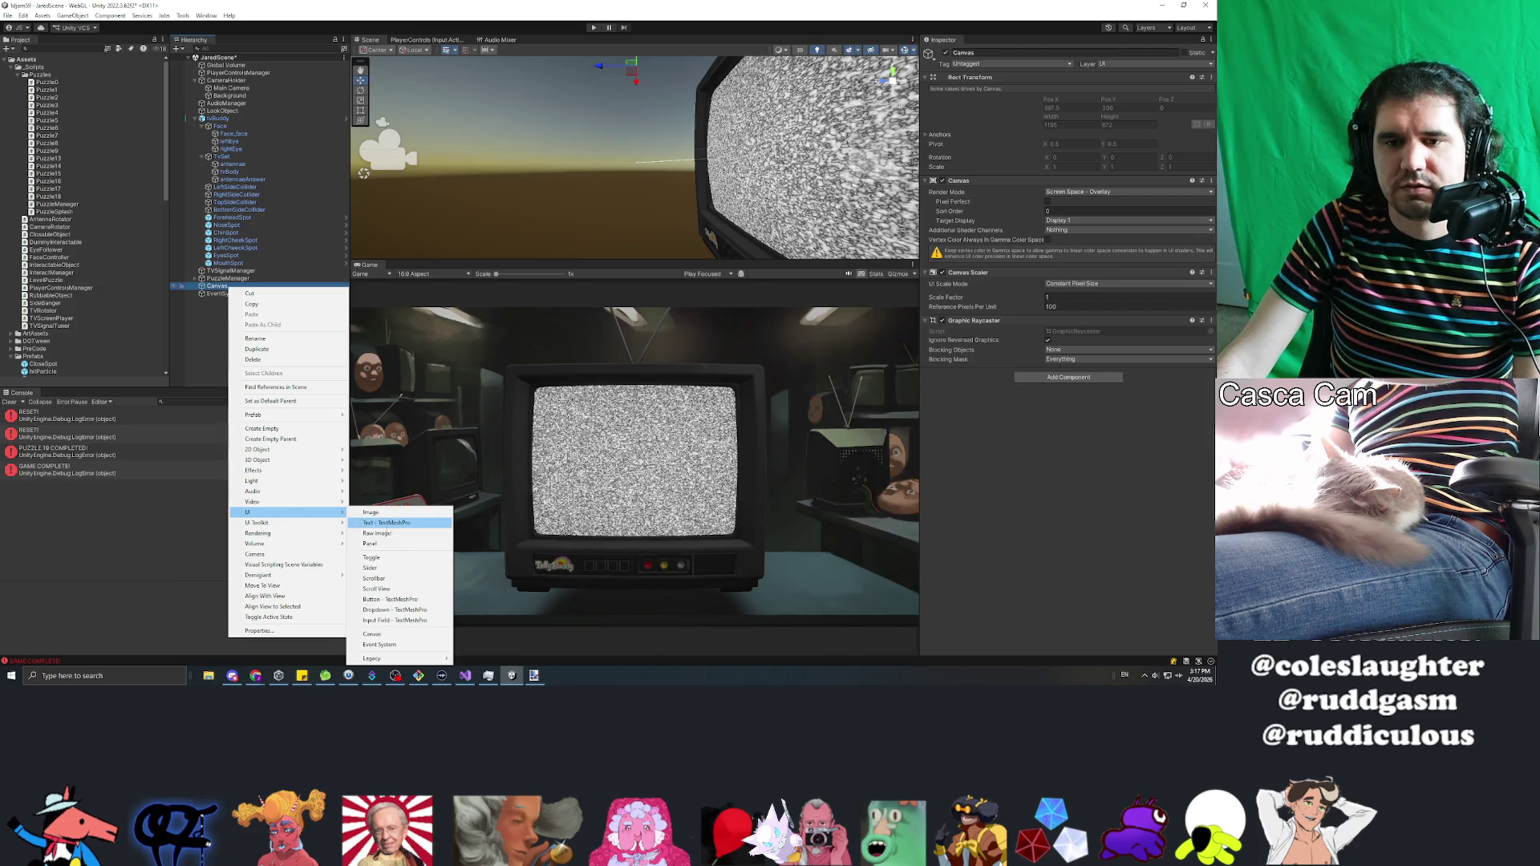
pyautogui.click(376, 534)
pyautogui.write('CutscenePanel')
pyautogui.press('Return')
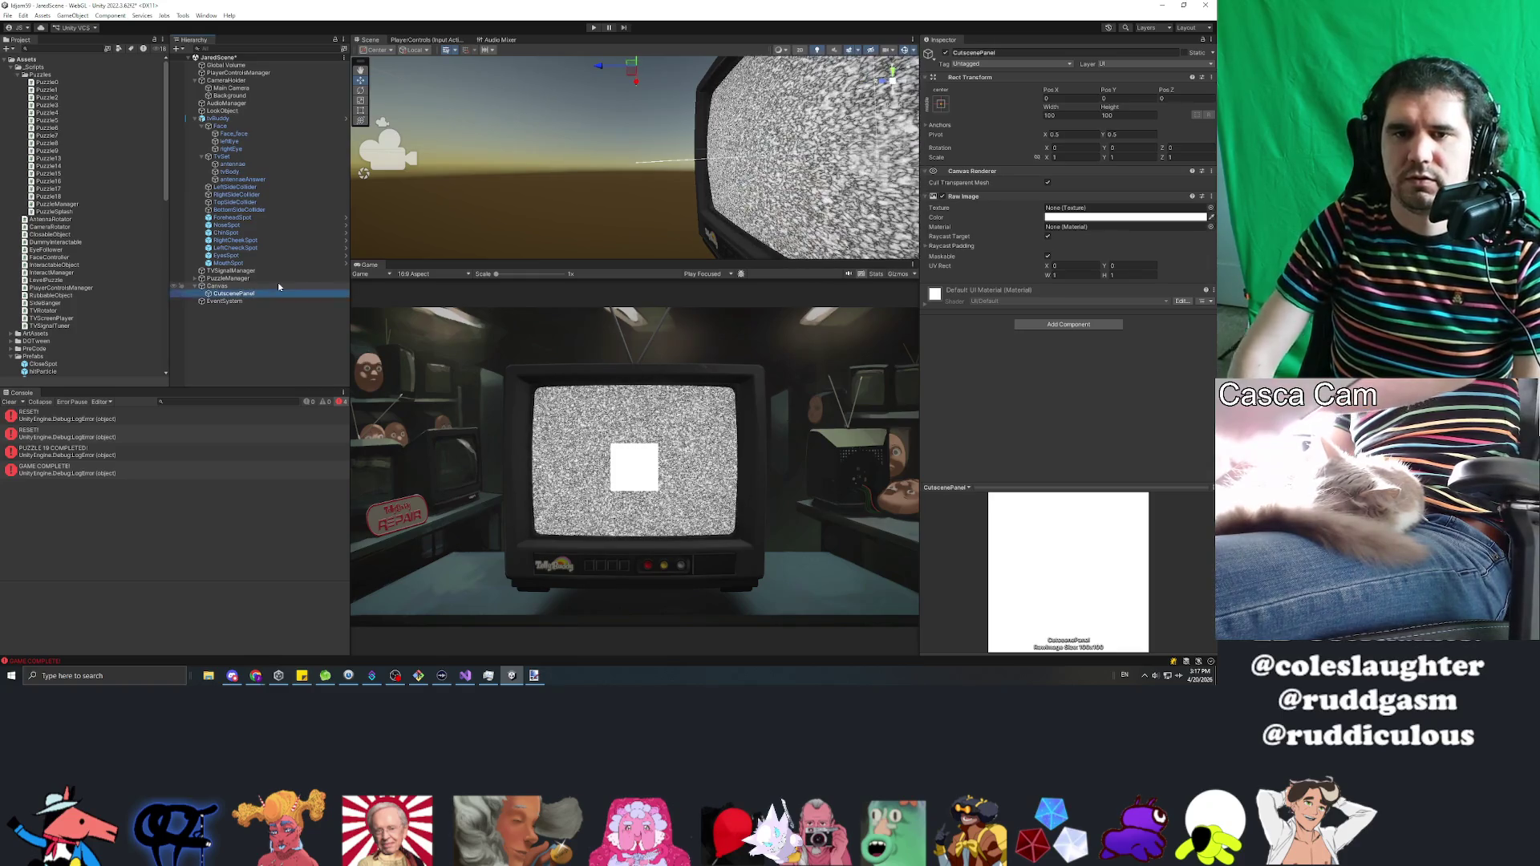
pyautogui.click(225, 287)
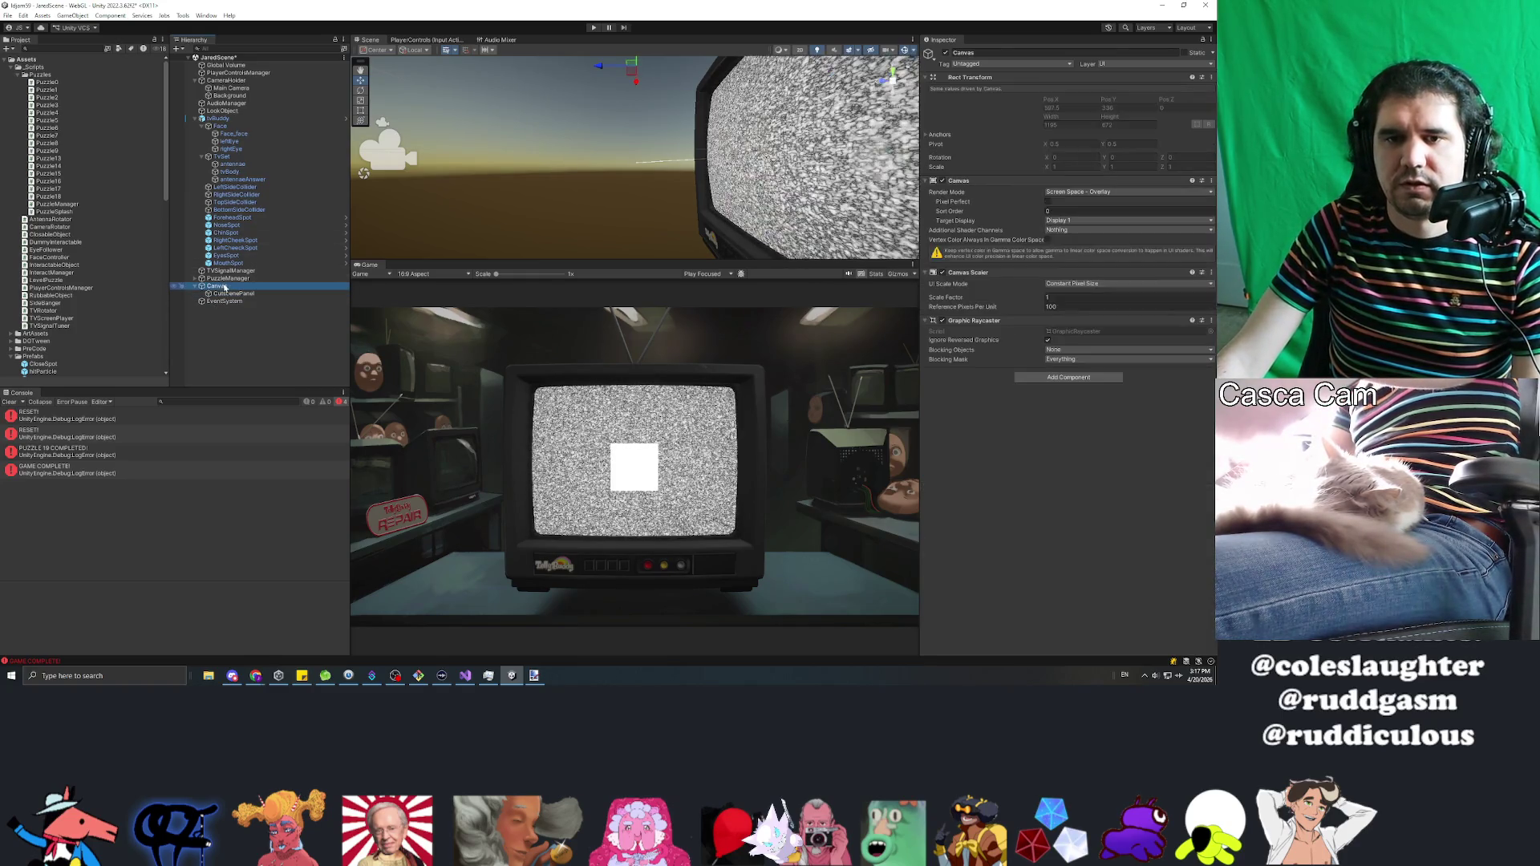
# Step: Set the Canvas Scaler to Scale With Screen Size with a 1920x1080 reference resolution
pyautogui.click(1083, 285)
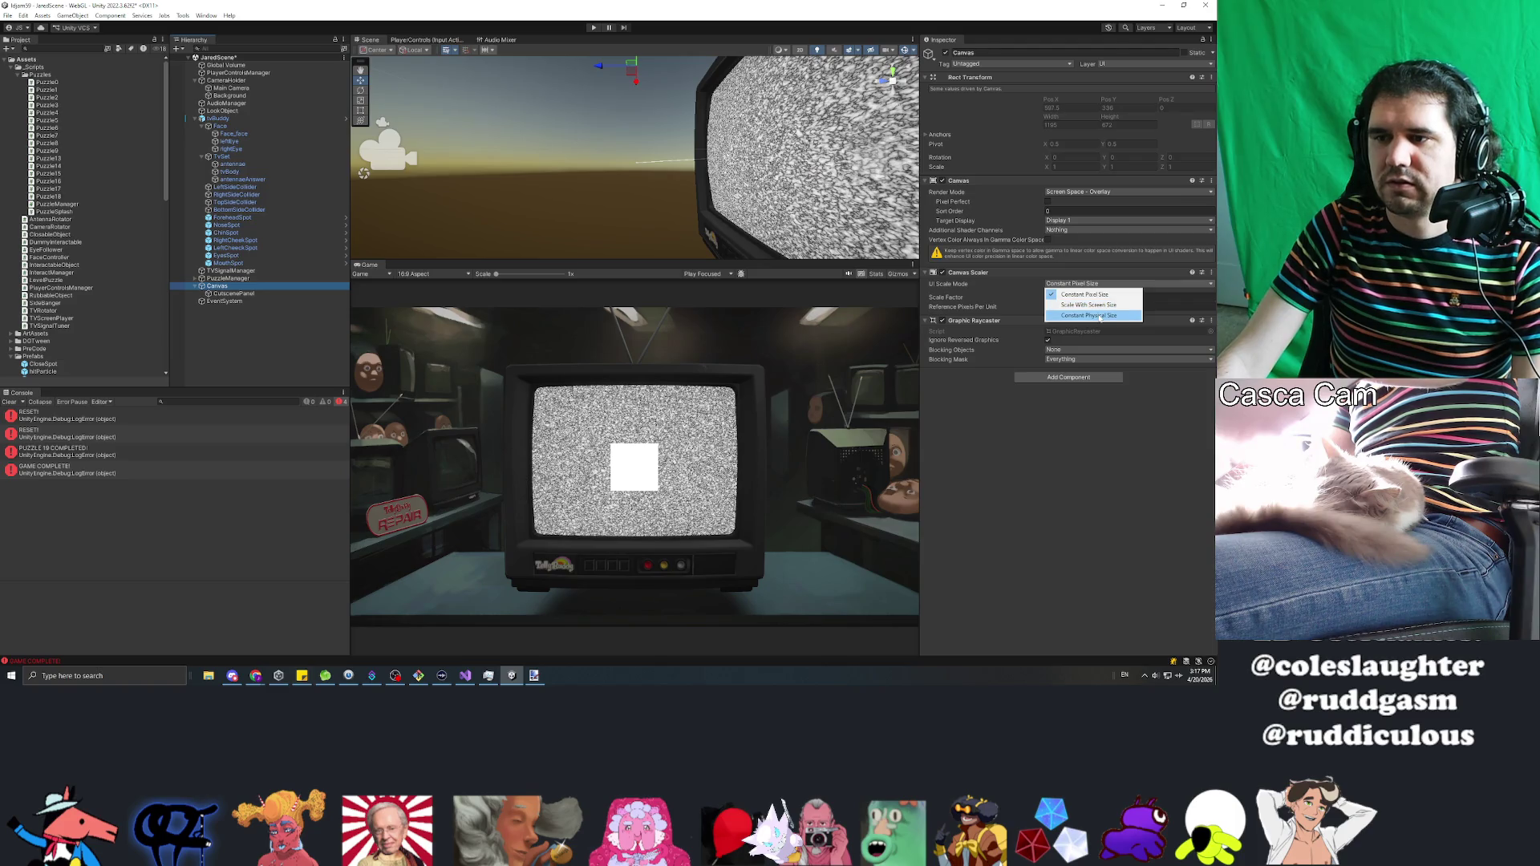
pyautogui.click(1079, 305)
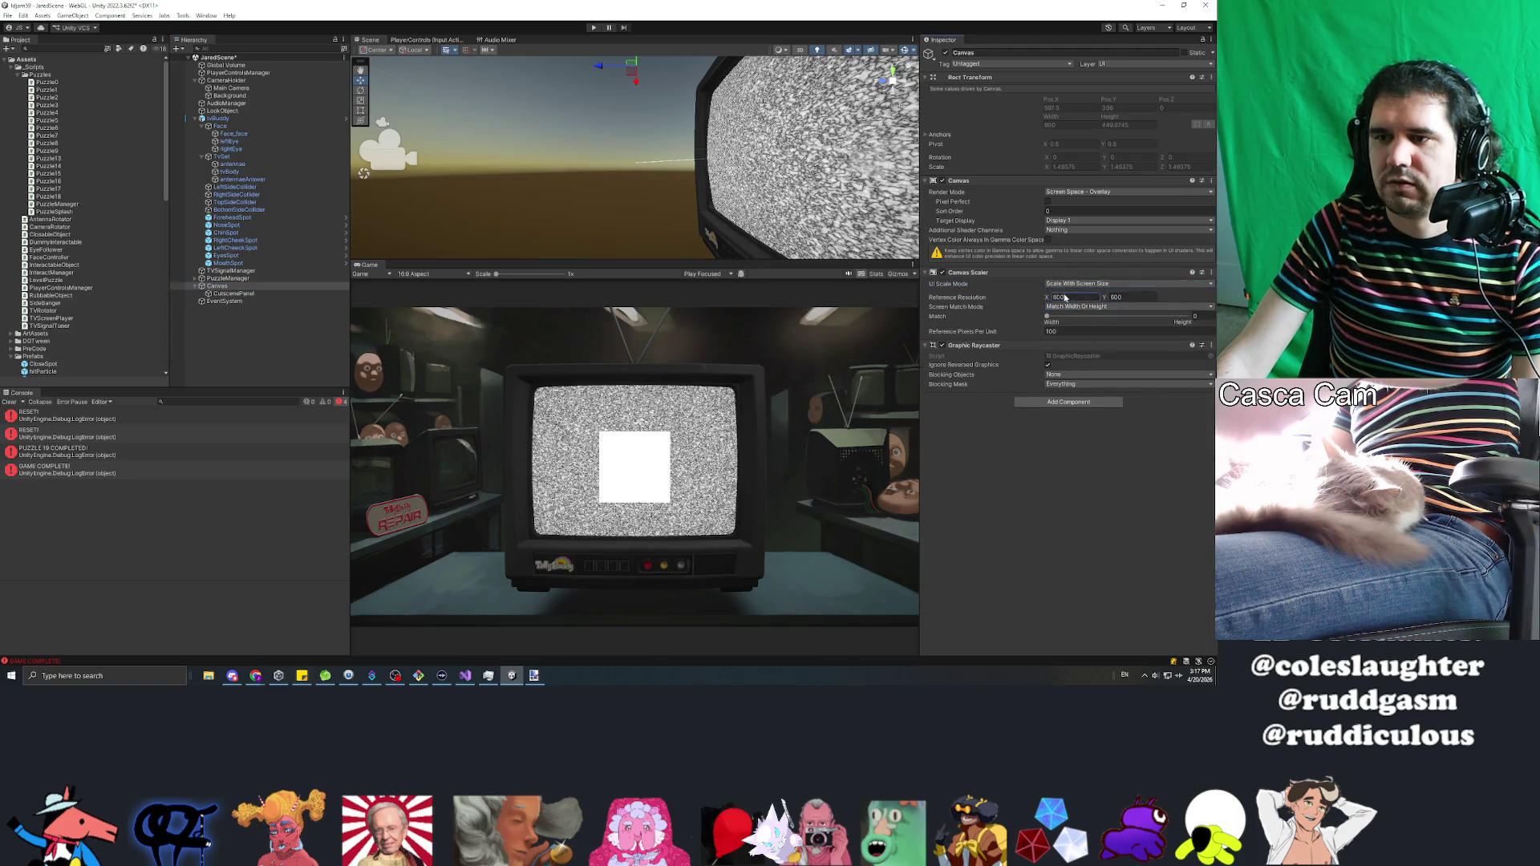
pyautogui.write('1920')
pyautogui.press('Tab')
pyautogui.write('1080')
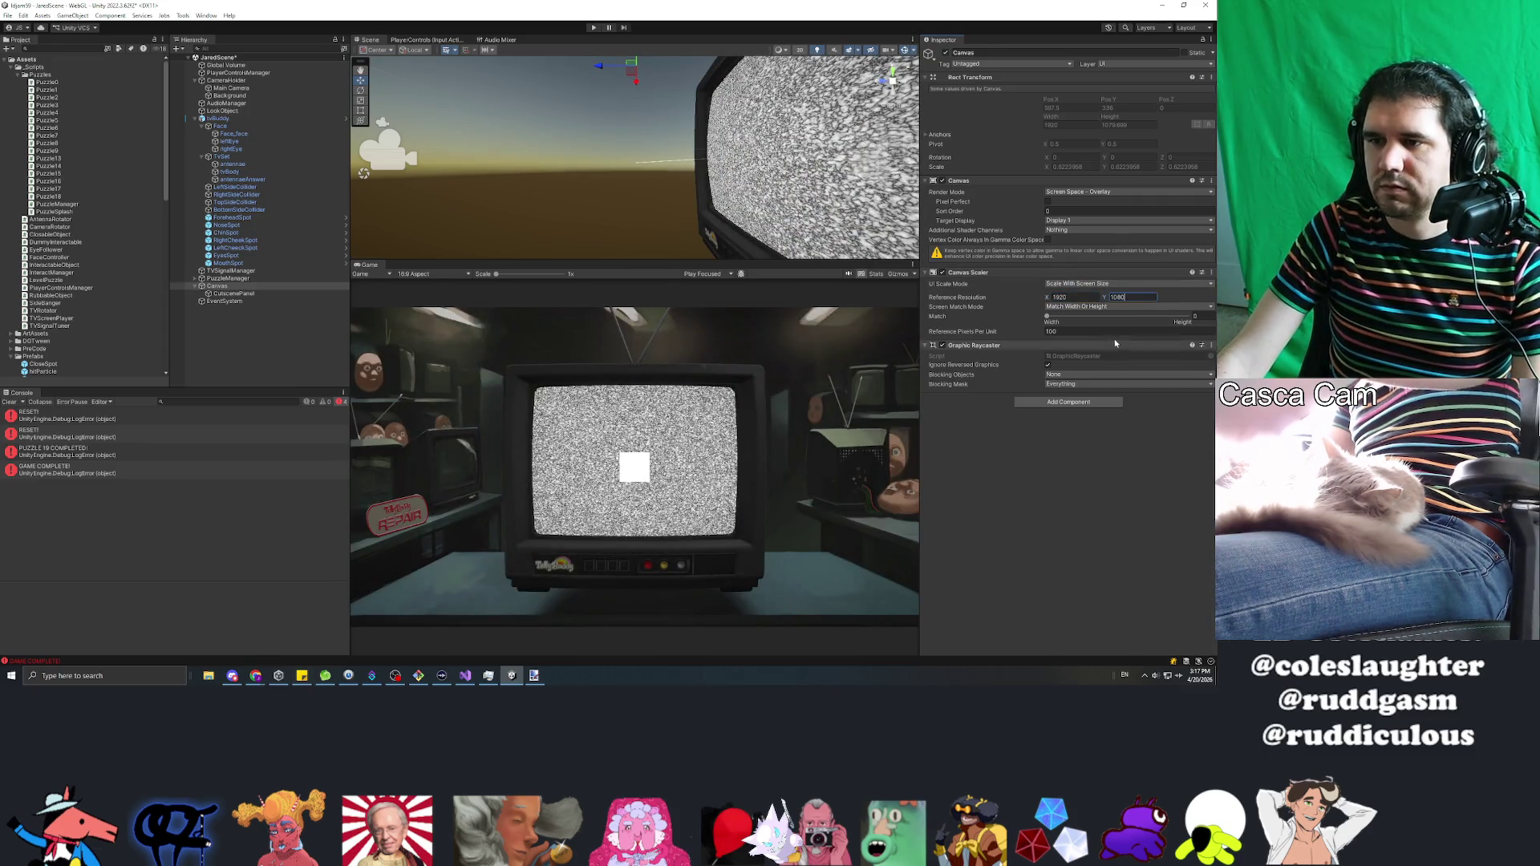
# Step: Set CutscenePanel's width to 1920 and height to 1080
pyautogui.doubleClick(241, 294)
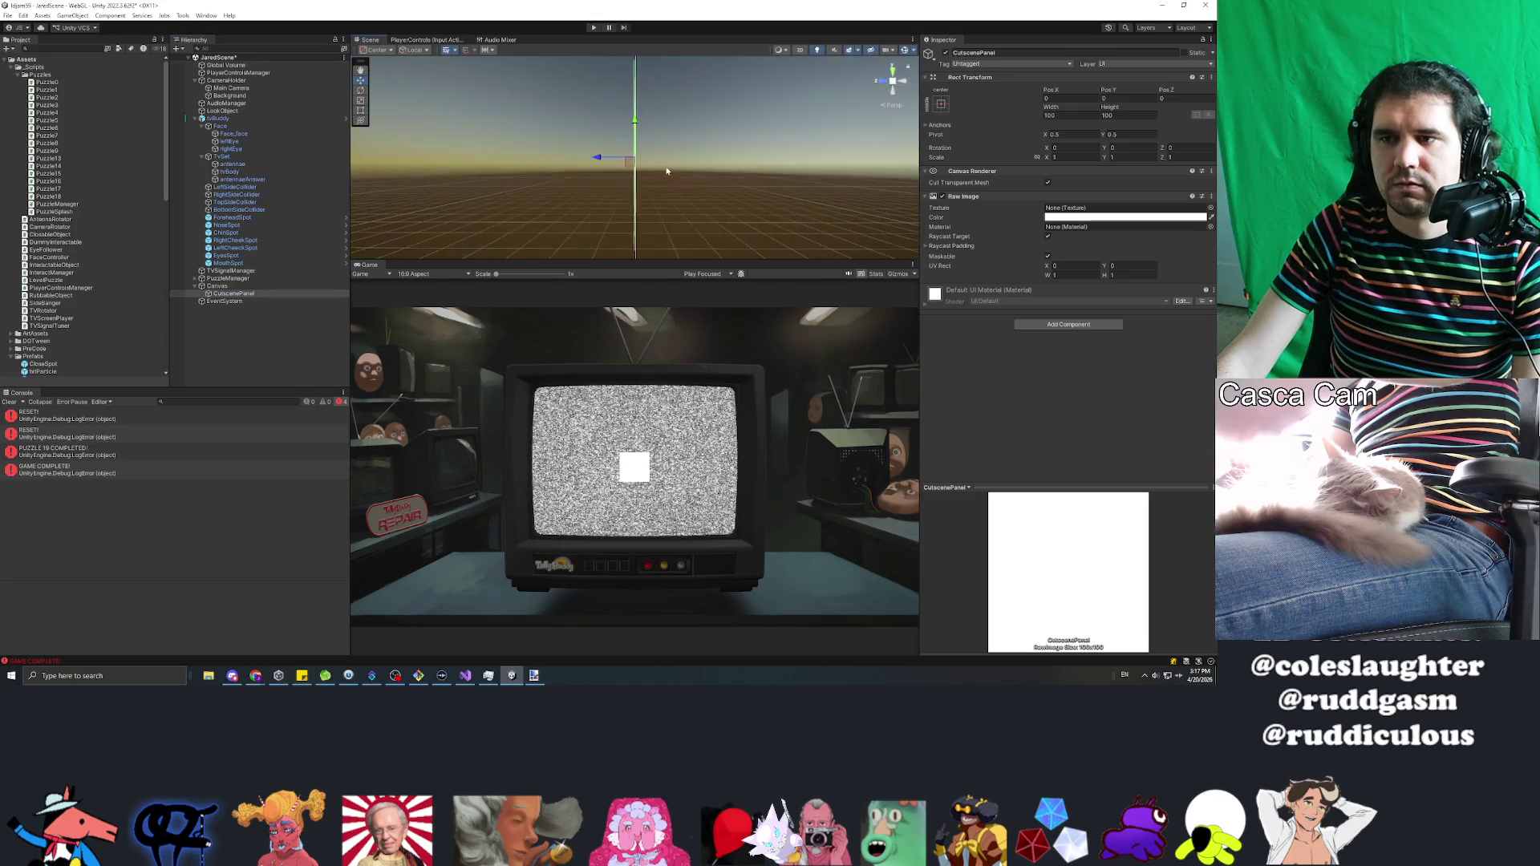
pyautogui.click(1067, 124)
pyautogui.click(1059, 115)
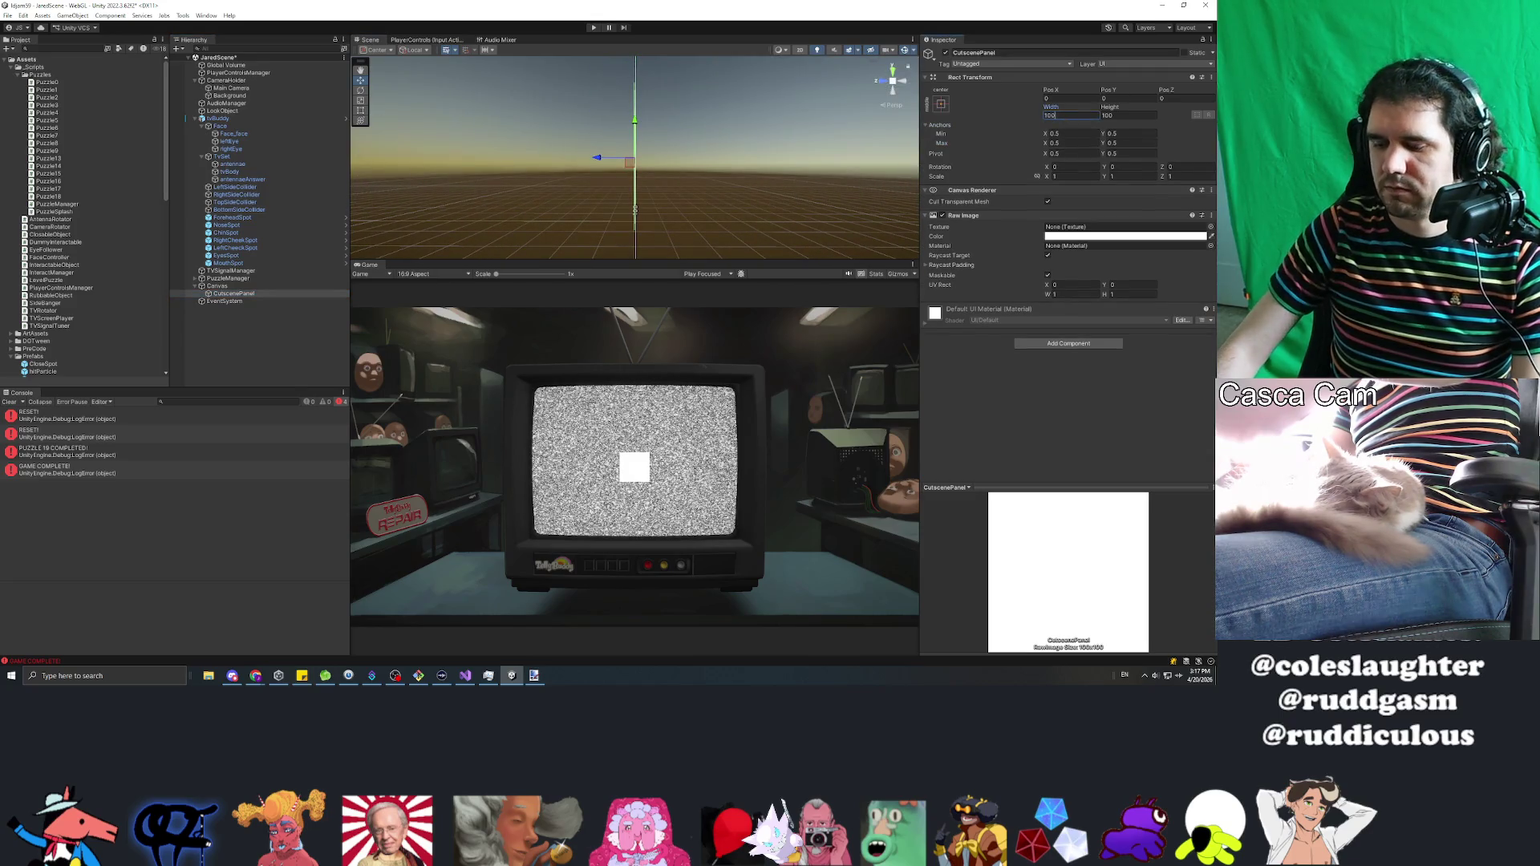
pyautogui.write('10018')
pyautogui.press('BackSpace')
pyautogui.press('BackSpace')
pyautogui.write('1920')
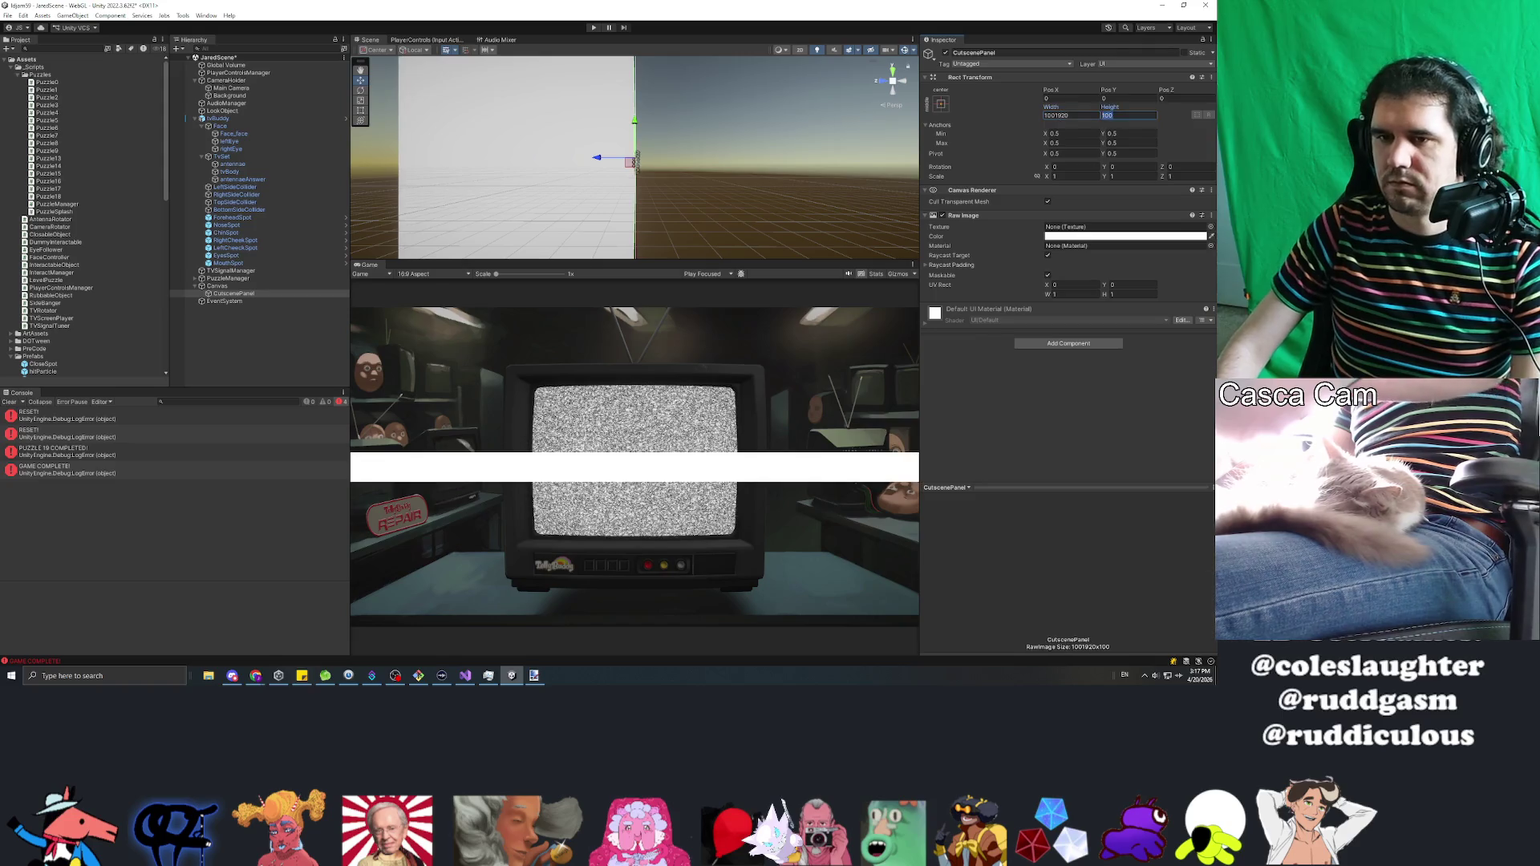
pyautogui.press('Tab')
pyautogui.write('1080')
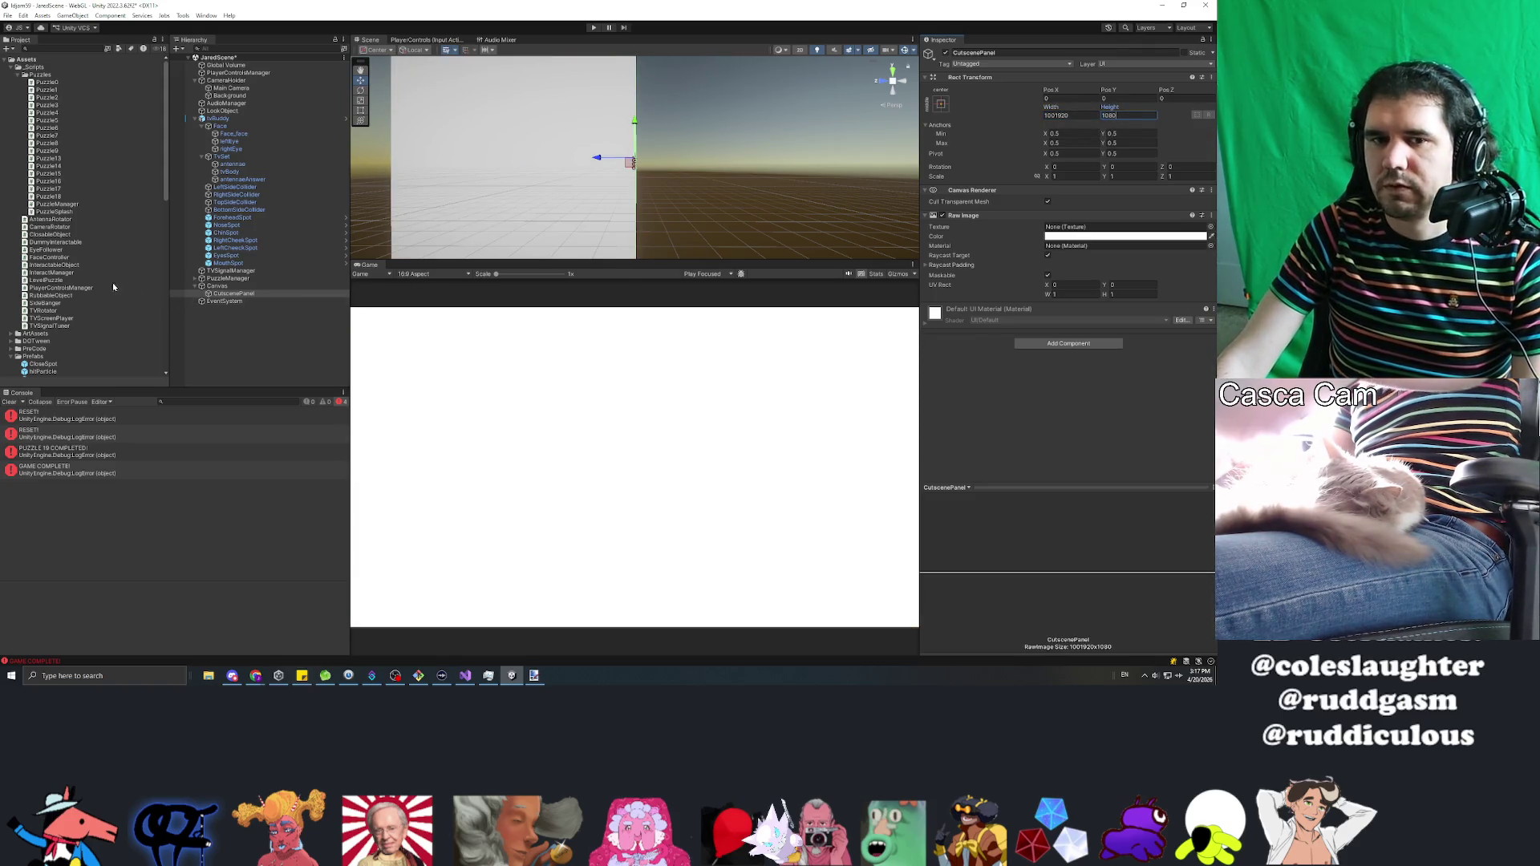
# Step: Find and select the ScreenRenderTexture asset in the Project window
pyautogui.scroll(-10, 113, 287)
pyautogui.scroll(10, 73, 186)
pyautogui.scroll(-15, 28, 64)
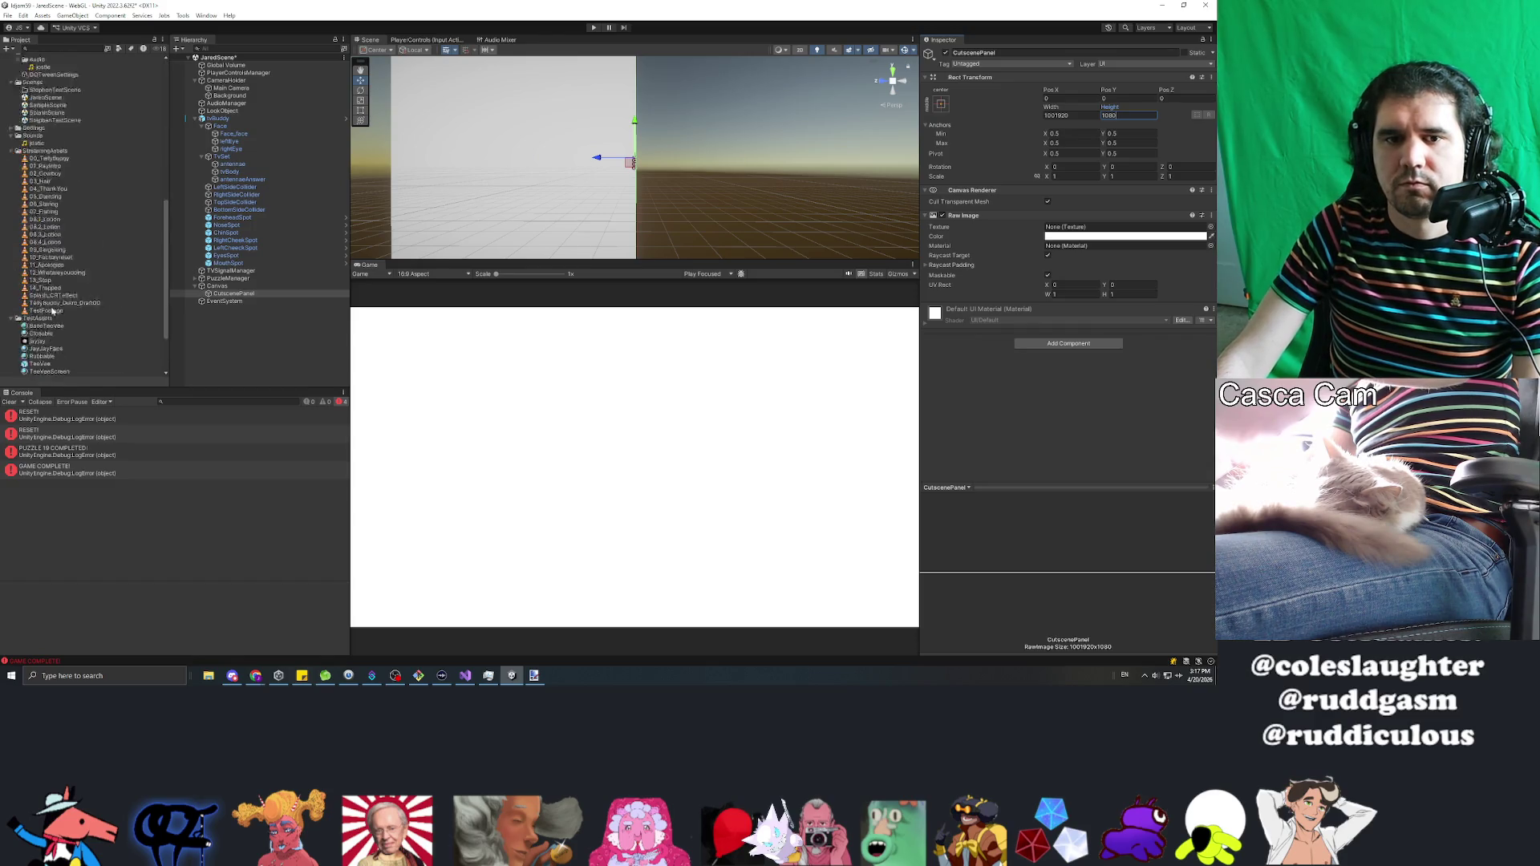
pyautogui.click(58, 357)
# Step: Duplicate ScreenRenderTexture as CutsceneRenderTexture and set its size to 1920x1080
pyautogui.hotkey('ctrl', 'd')
pyautogui.press('F2')
pyautogui.write('utsceneRenderTexture')
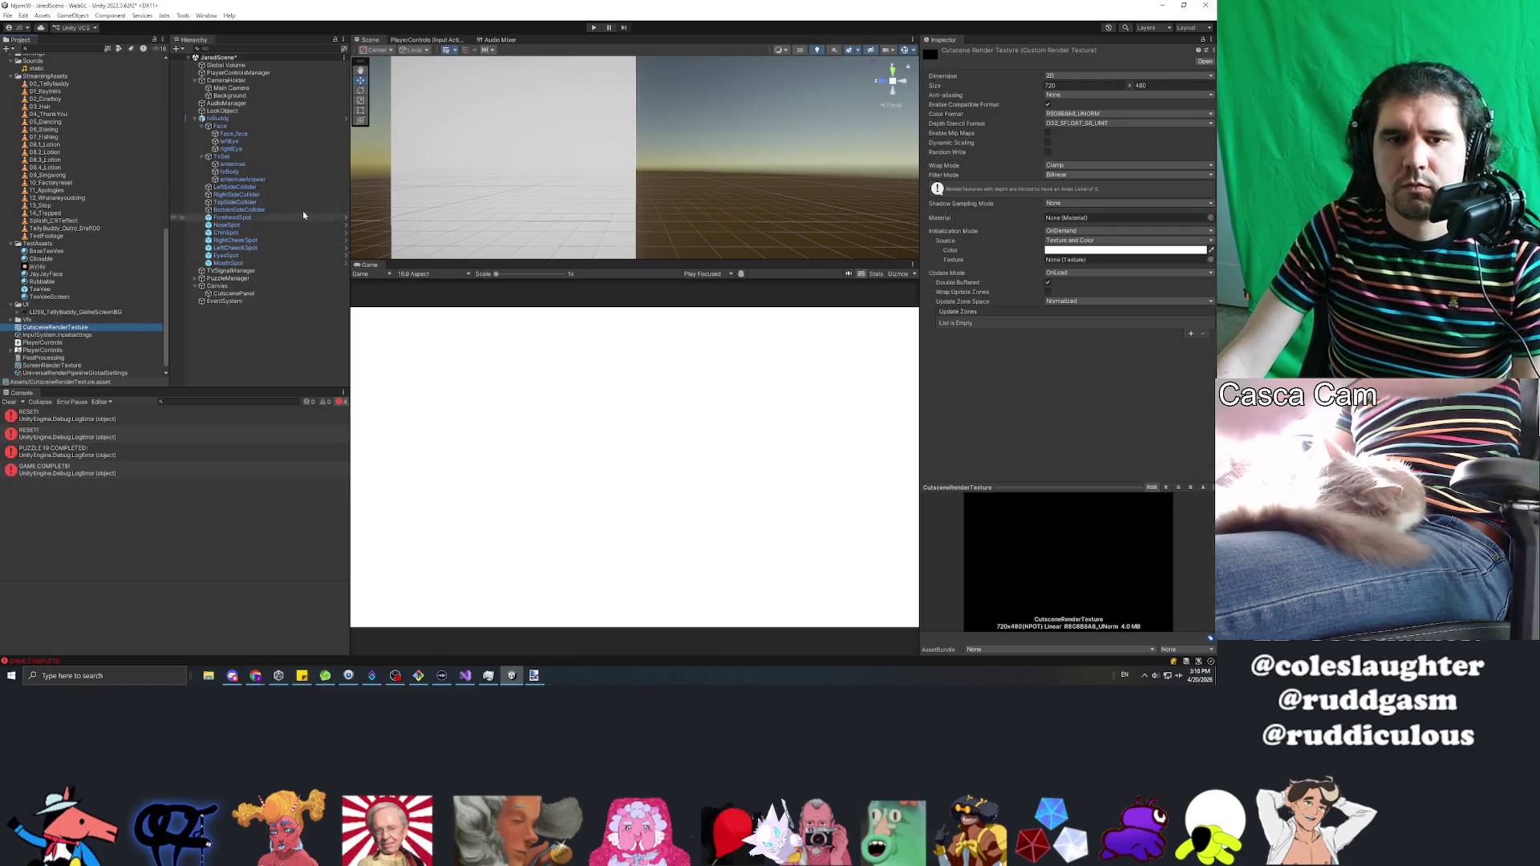
pyautogui.click(1057, 85)
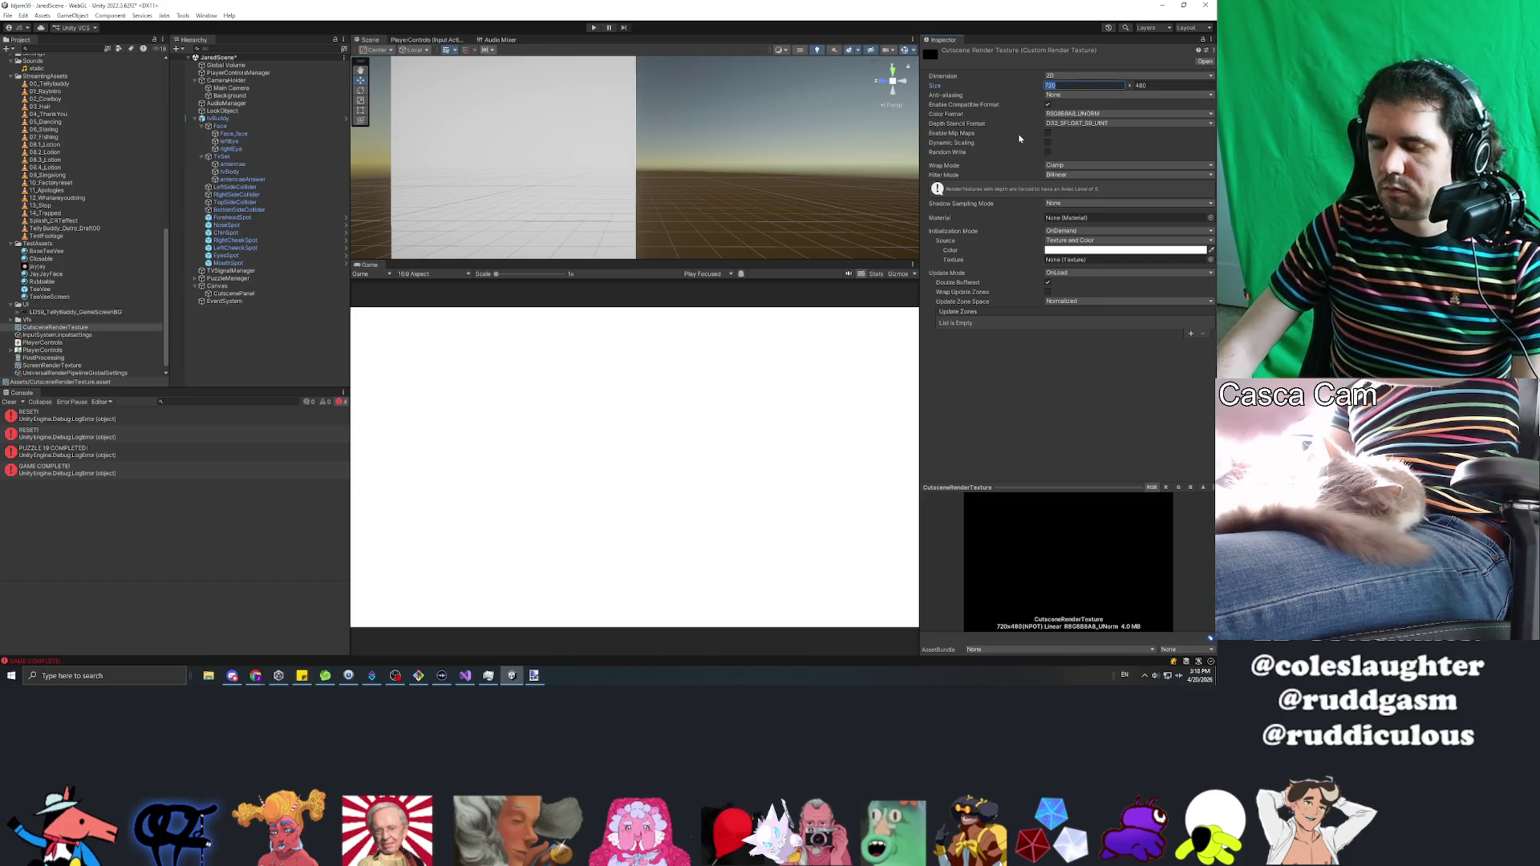
pyautogui.press('Tab')
pyautogui.write('10')
pyautogui.hotkey('shift', 'Tab')
pyautogui.press('Tab')
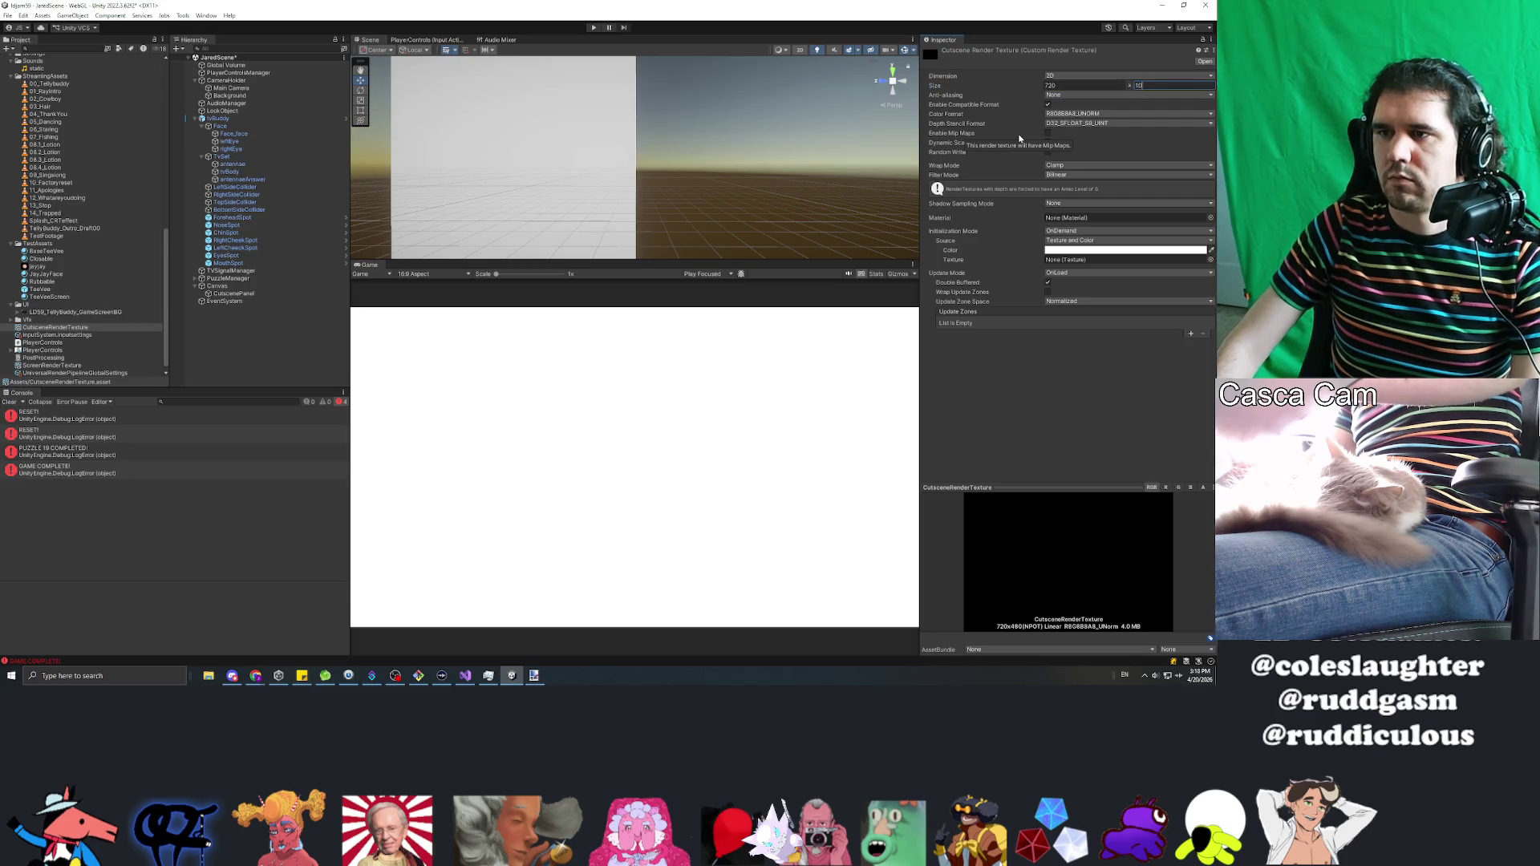
pyautogui.write('80')
pyautogui.press('Return')
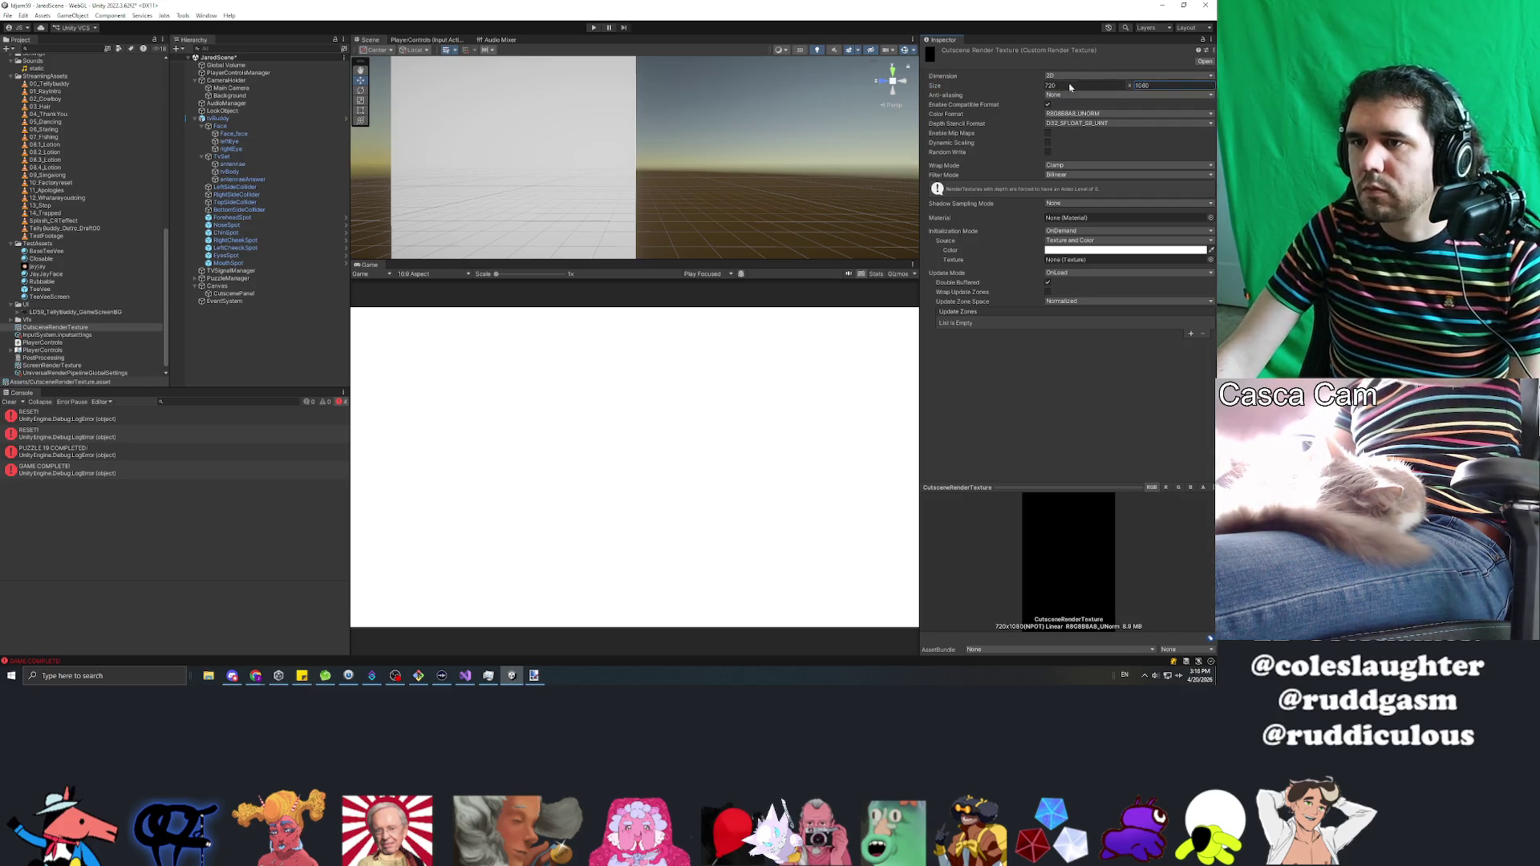
pyautogui.write('1920')
pyautogui.press('Return')
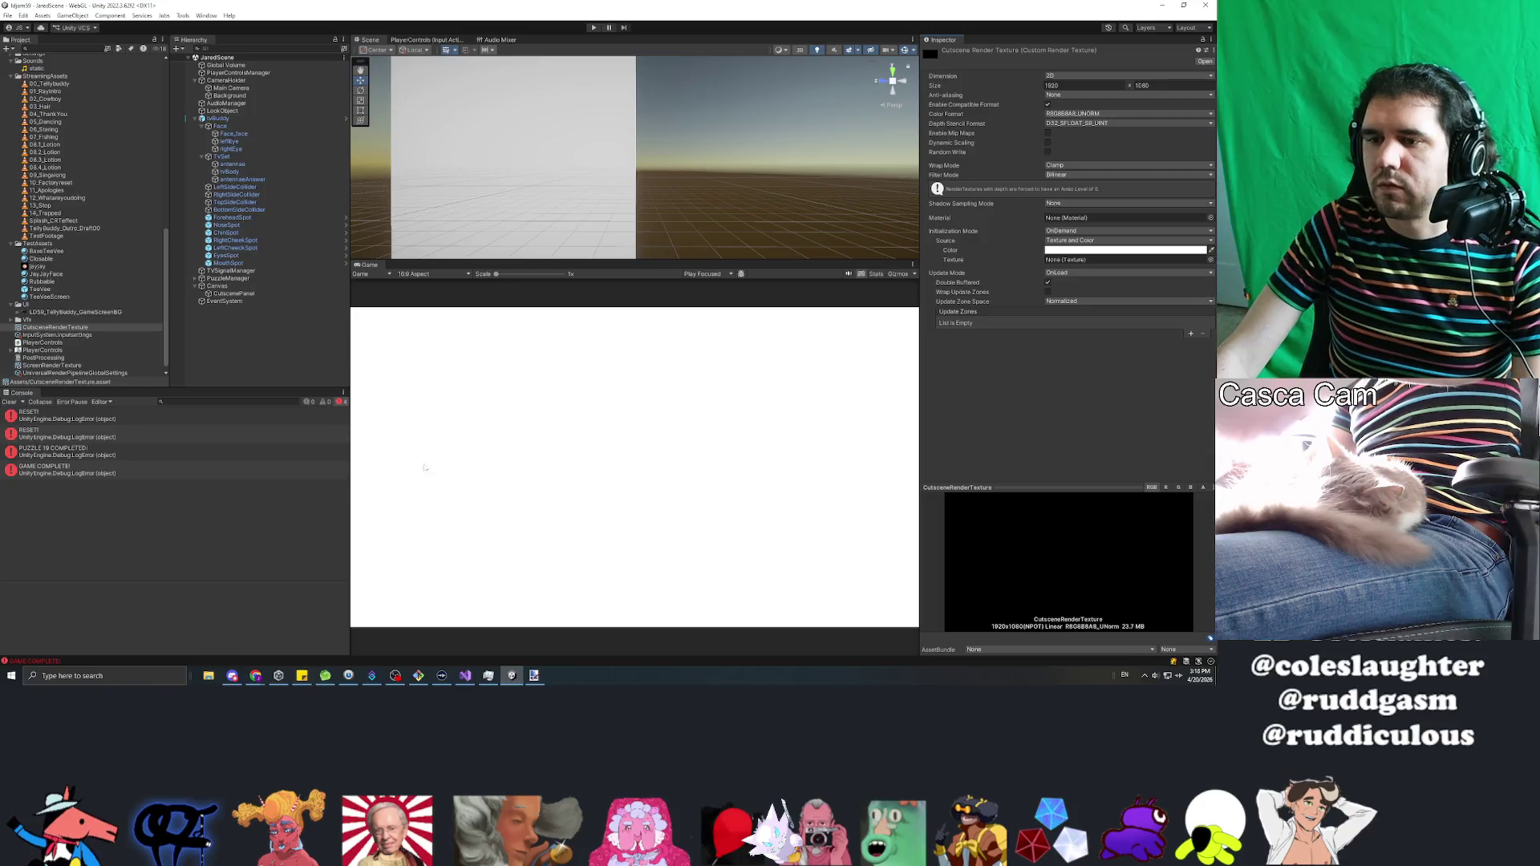
# Step: Set CutscenePanel's Raw Image color to black
pyautogui.click(228, 294)
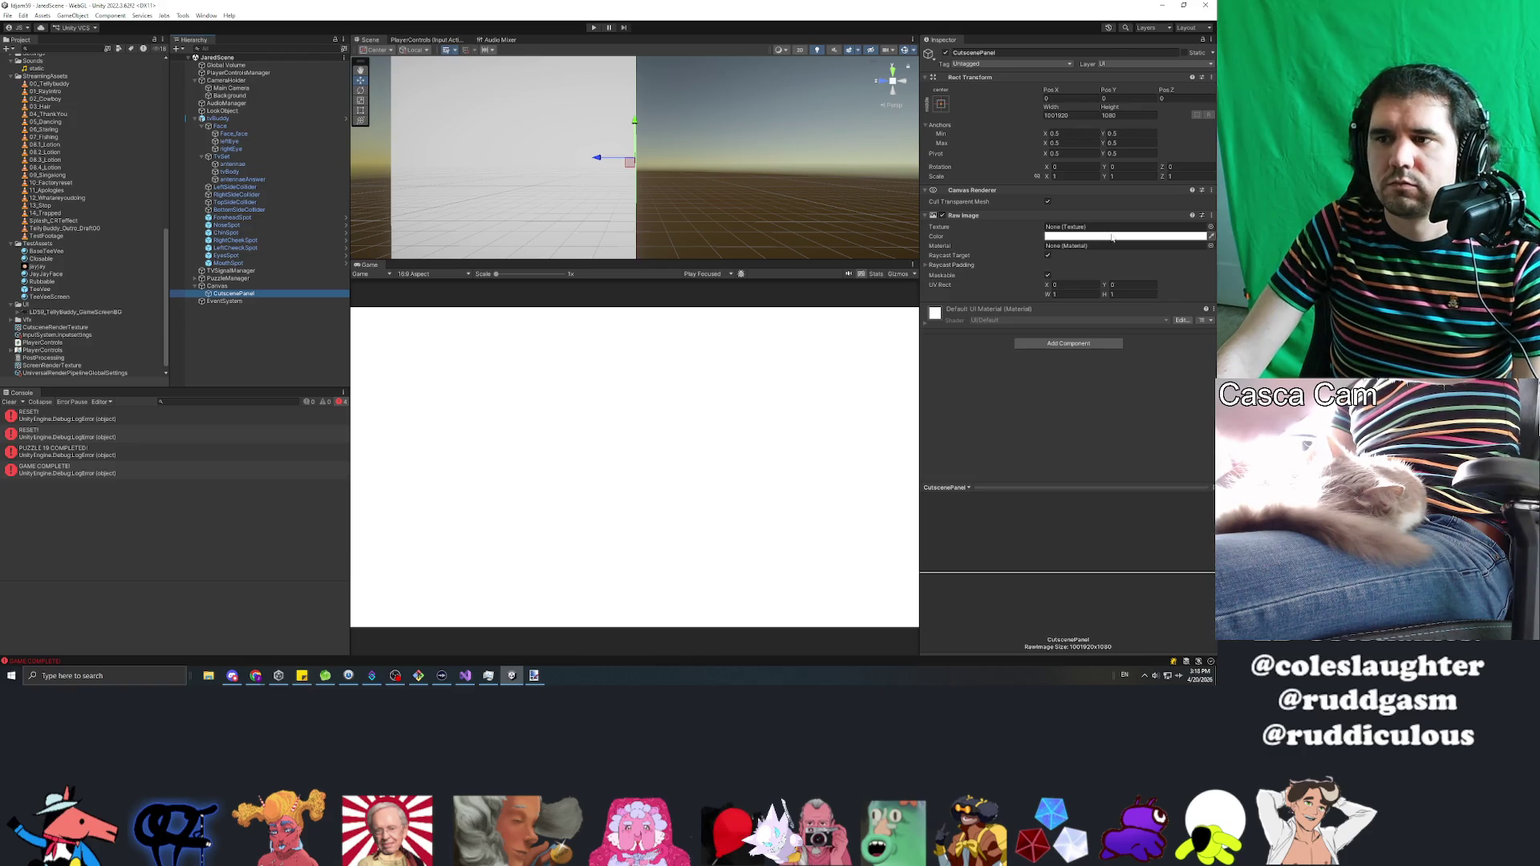
pyautogui.click(1113, 237)
pyautogui.moveTo(1152, 321); pyautogui.dragTo(990, 426)
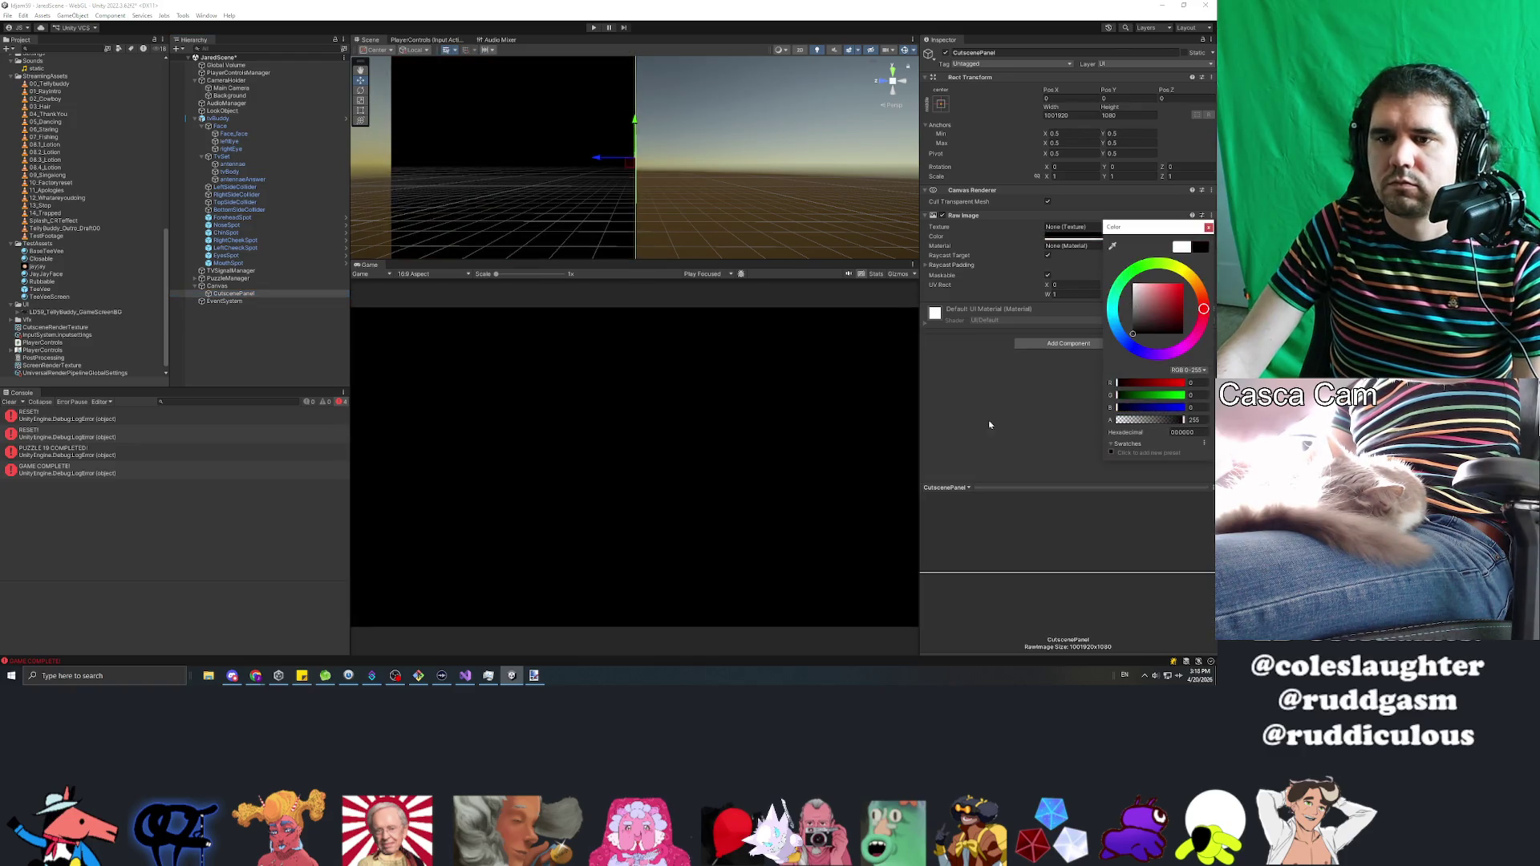
# Step: Close the color picker and untick CutscenePanel's active checkbox so it starts hidden
pyautogui.click(231, 366)
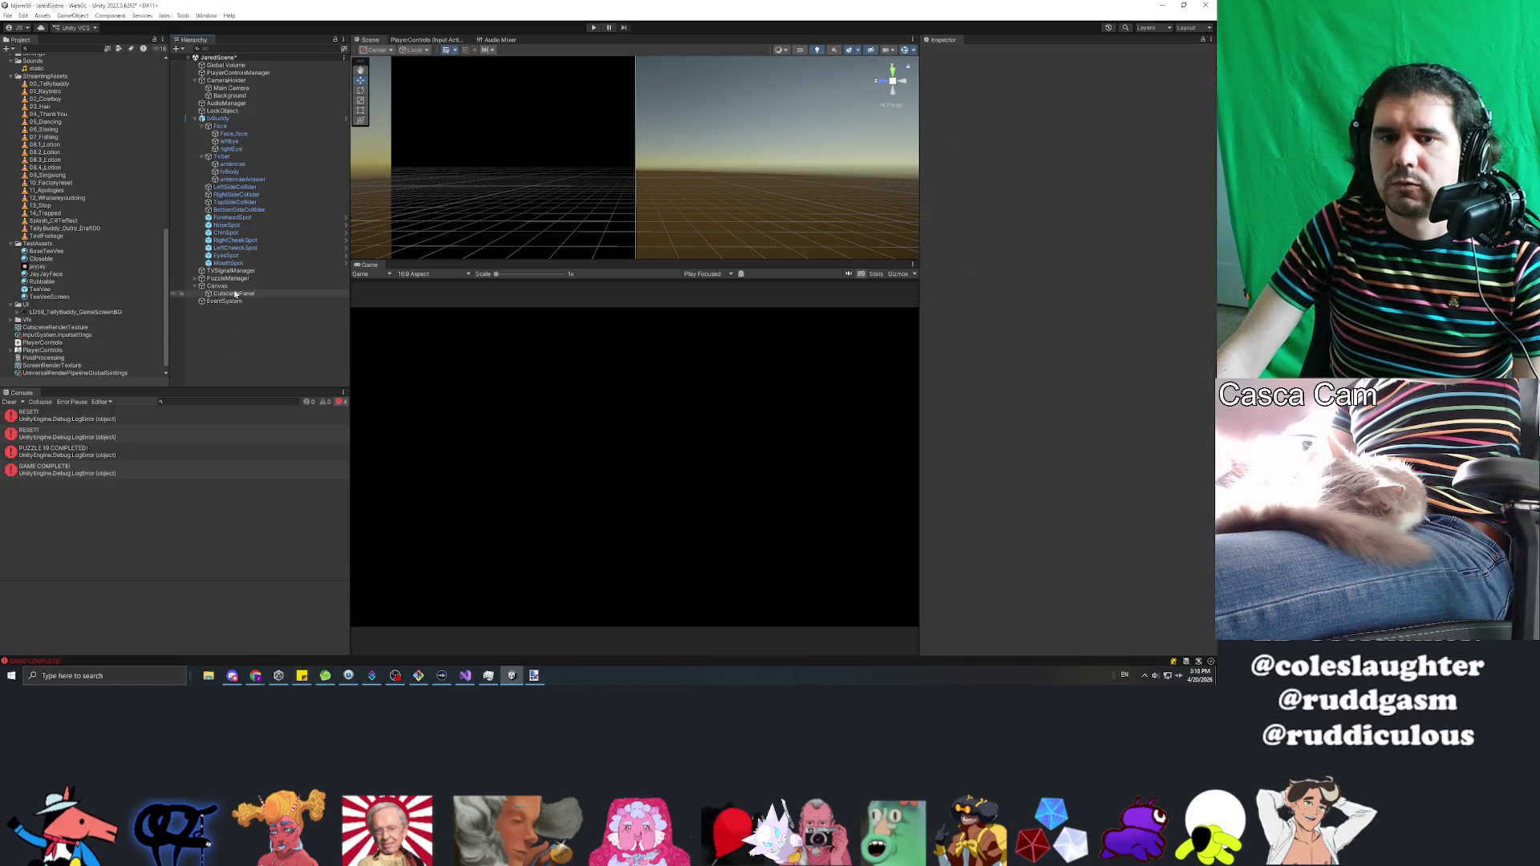
pyautogui.click(238, 286)
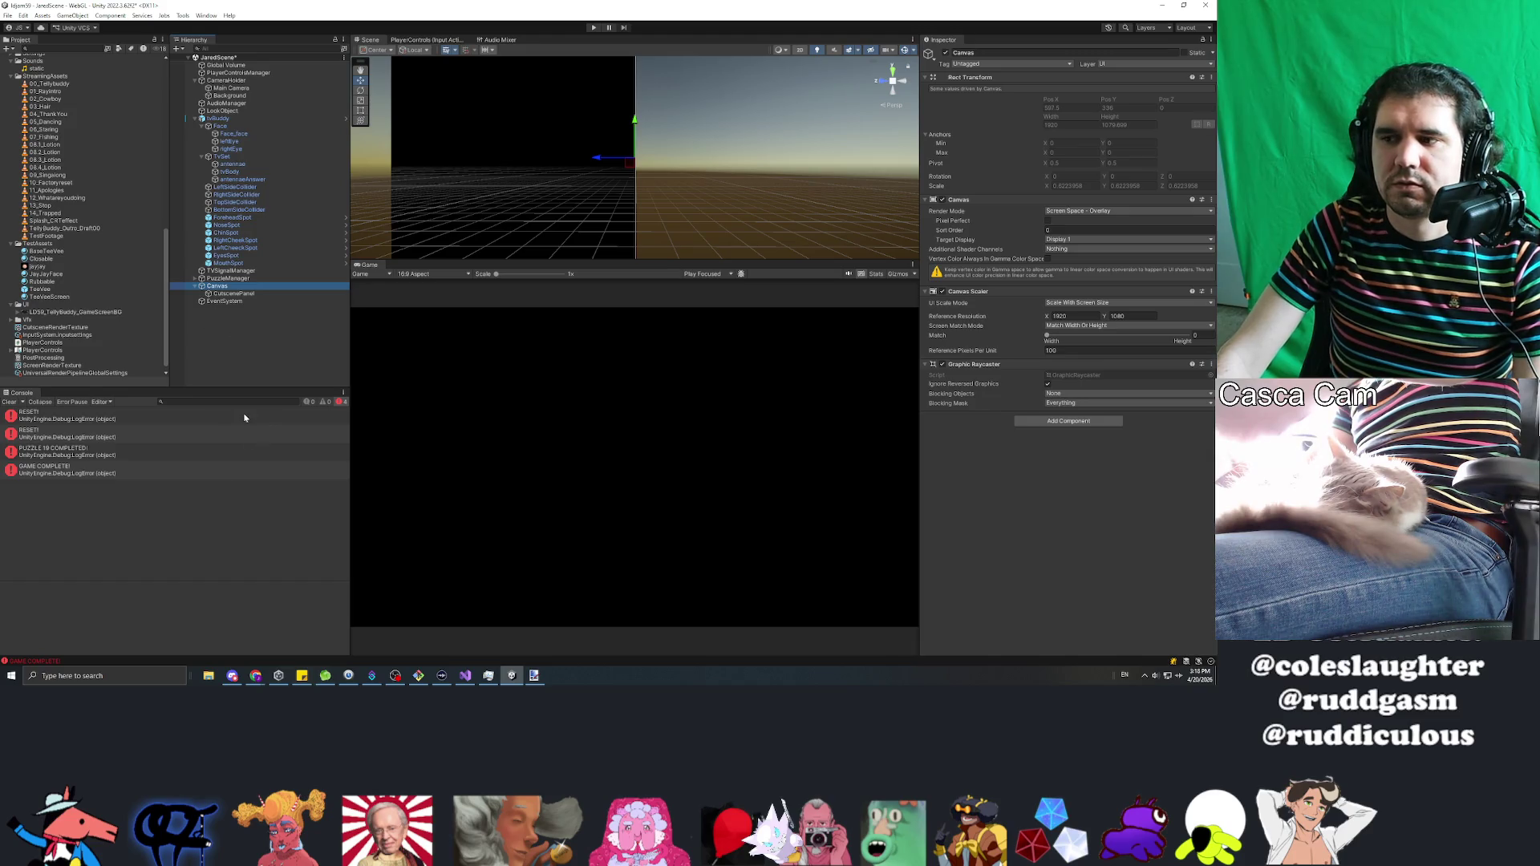
pyautogui.click(224, 294)
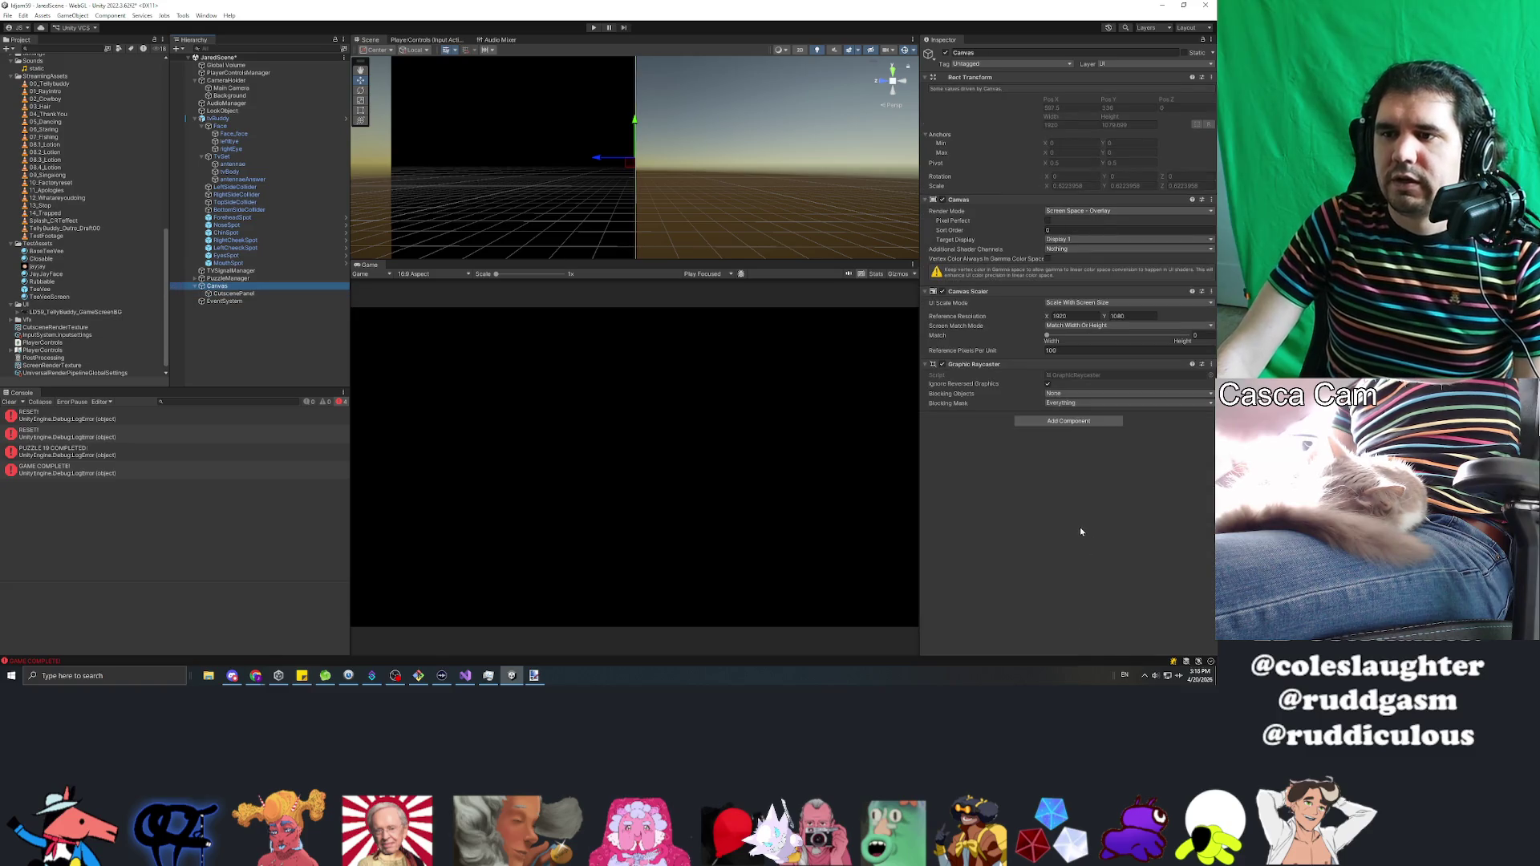
pyautogui.click(245, 294)
pyautogui.click(945, 52)
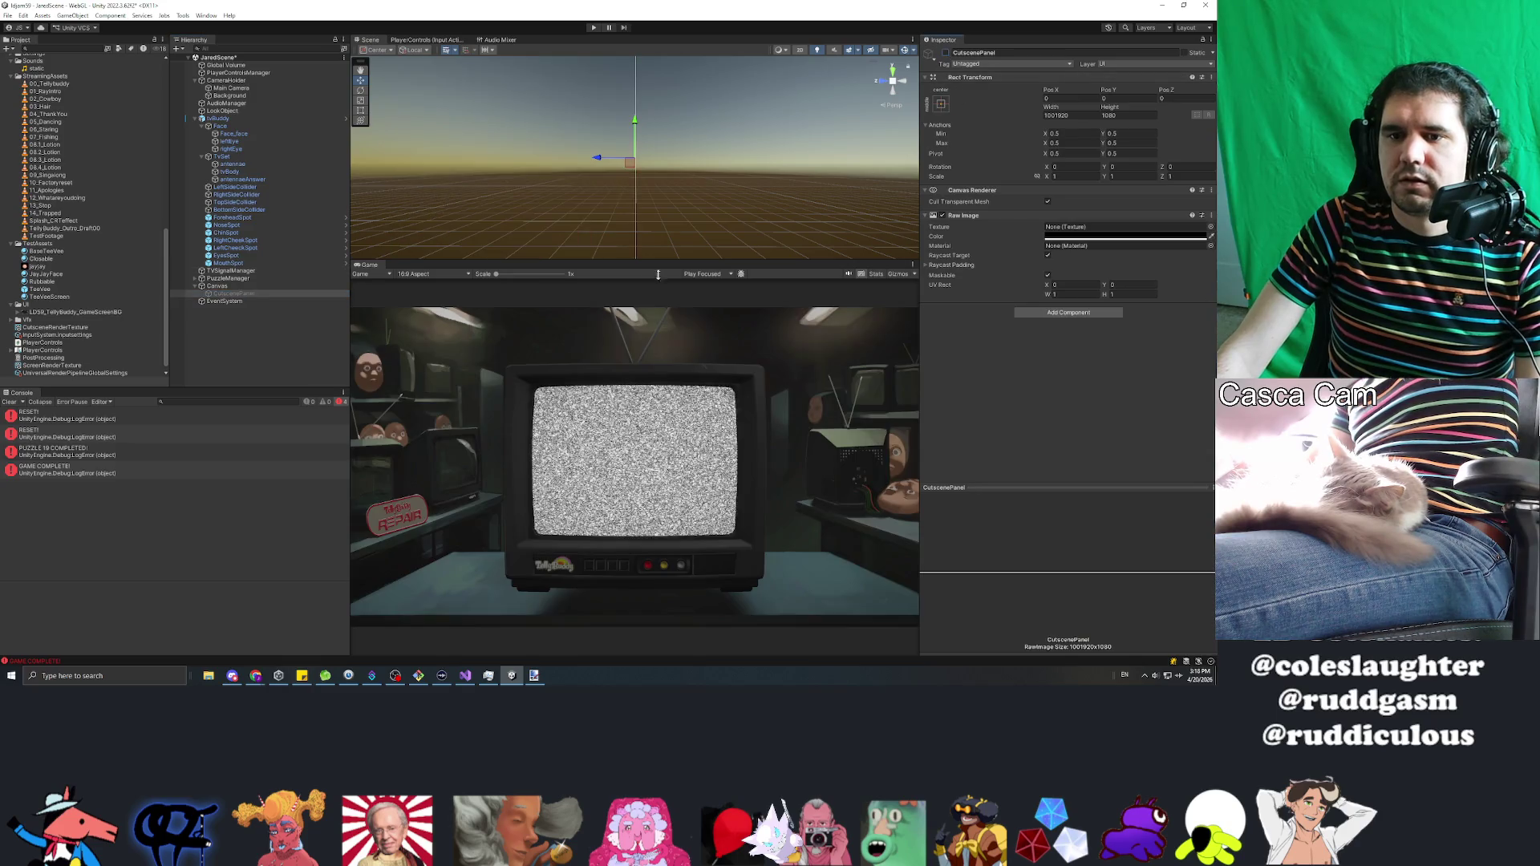
pyautogui.hotkey('alt', 'Tab')
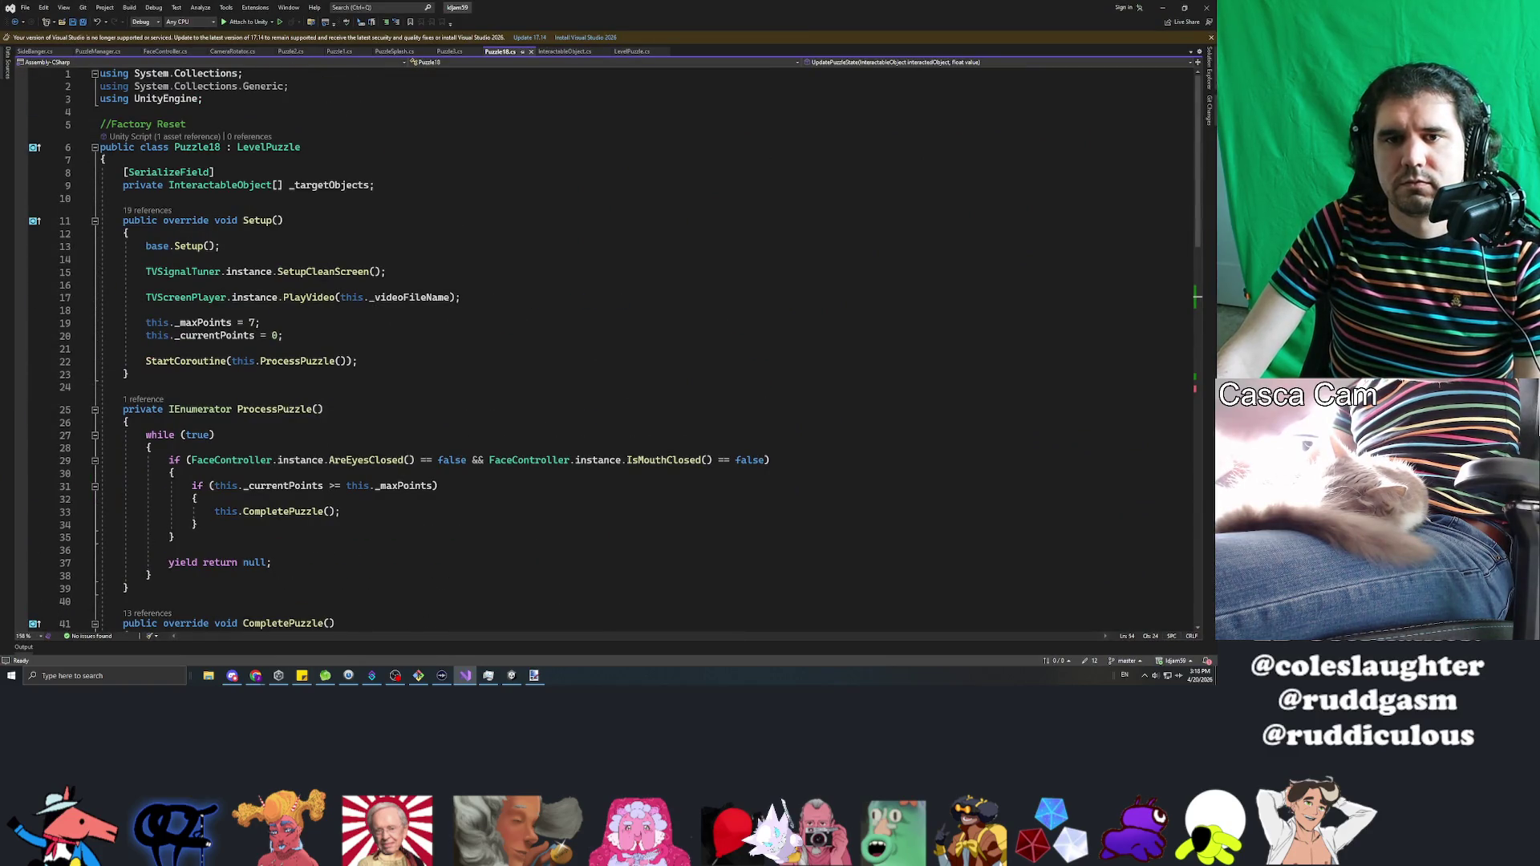
# Step: Scroll through Puzzle18.cs, then return to Unity's _Scripts folder
pyautogui.scroll(-20, 610, 345)
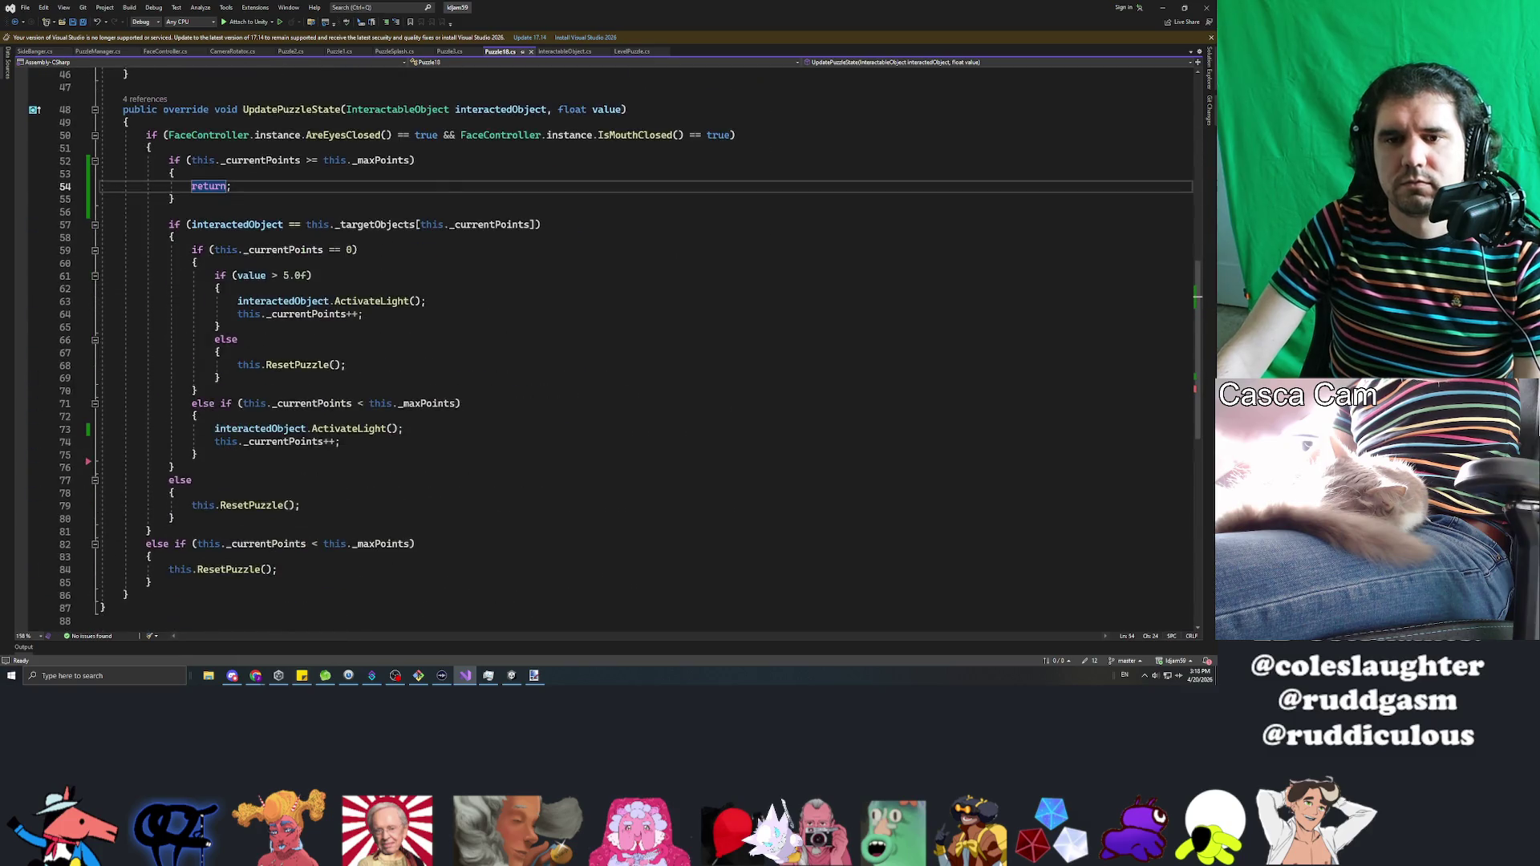
pyautogui.scroll(20, 609, 345)
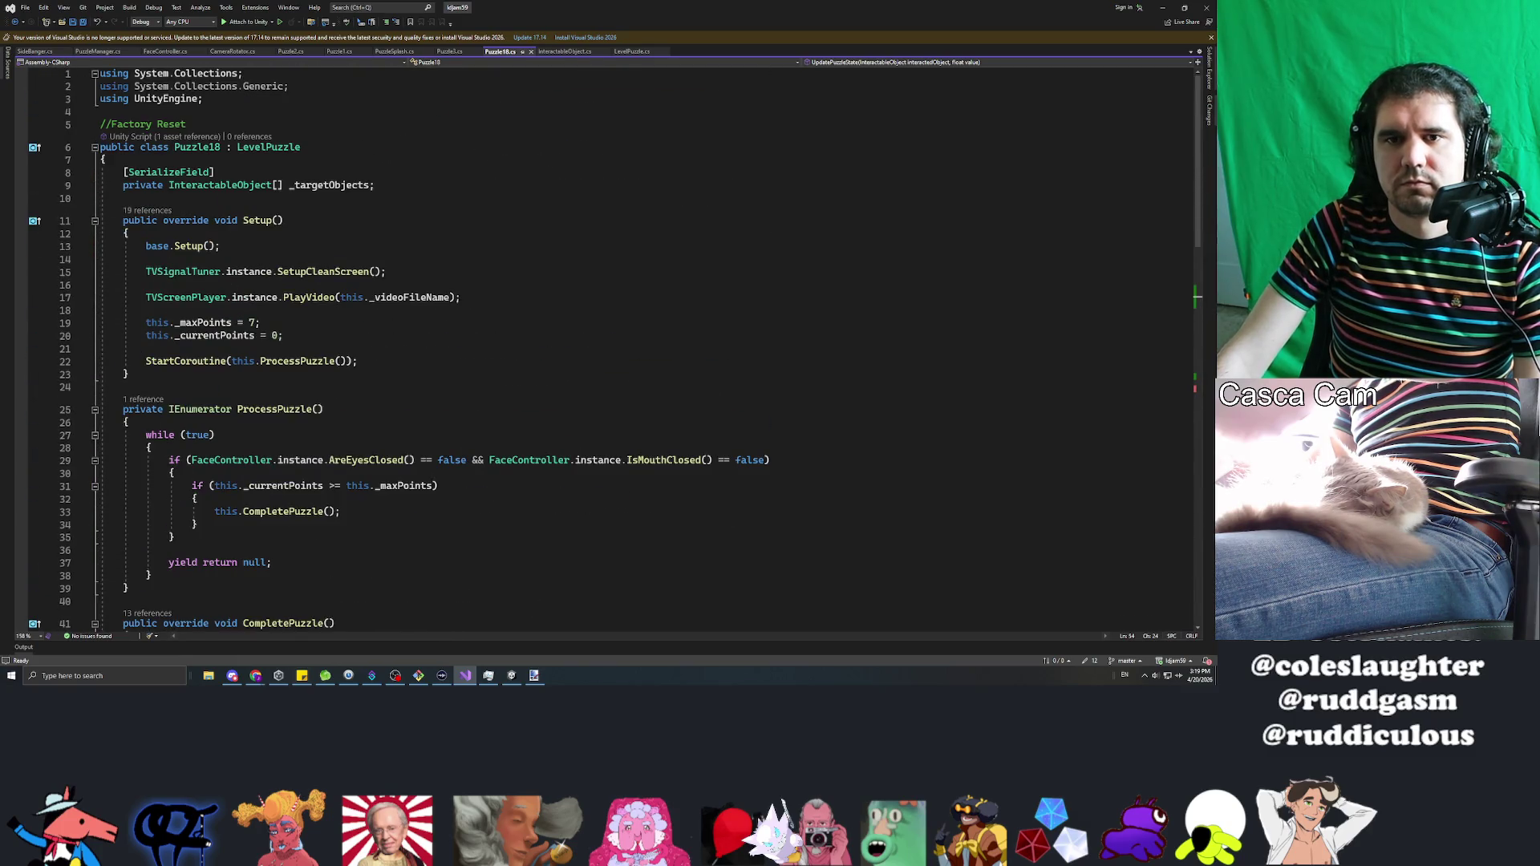
pyautogui.hotkey('alt', 'Tab')
pyautogui.scroll(10, 45, 147)
pyautogui.click(30, 67)
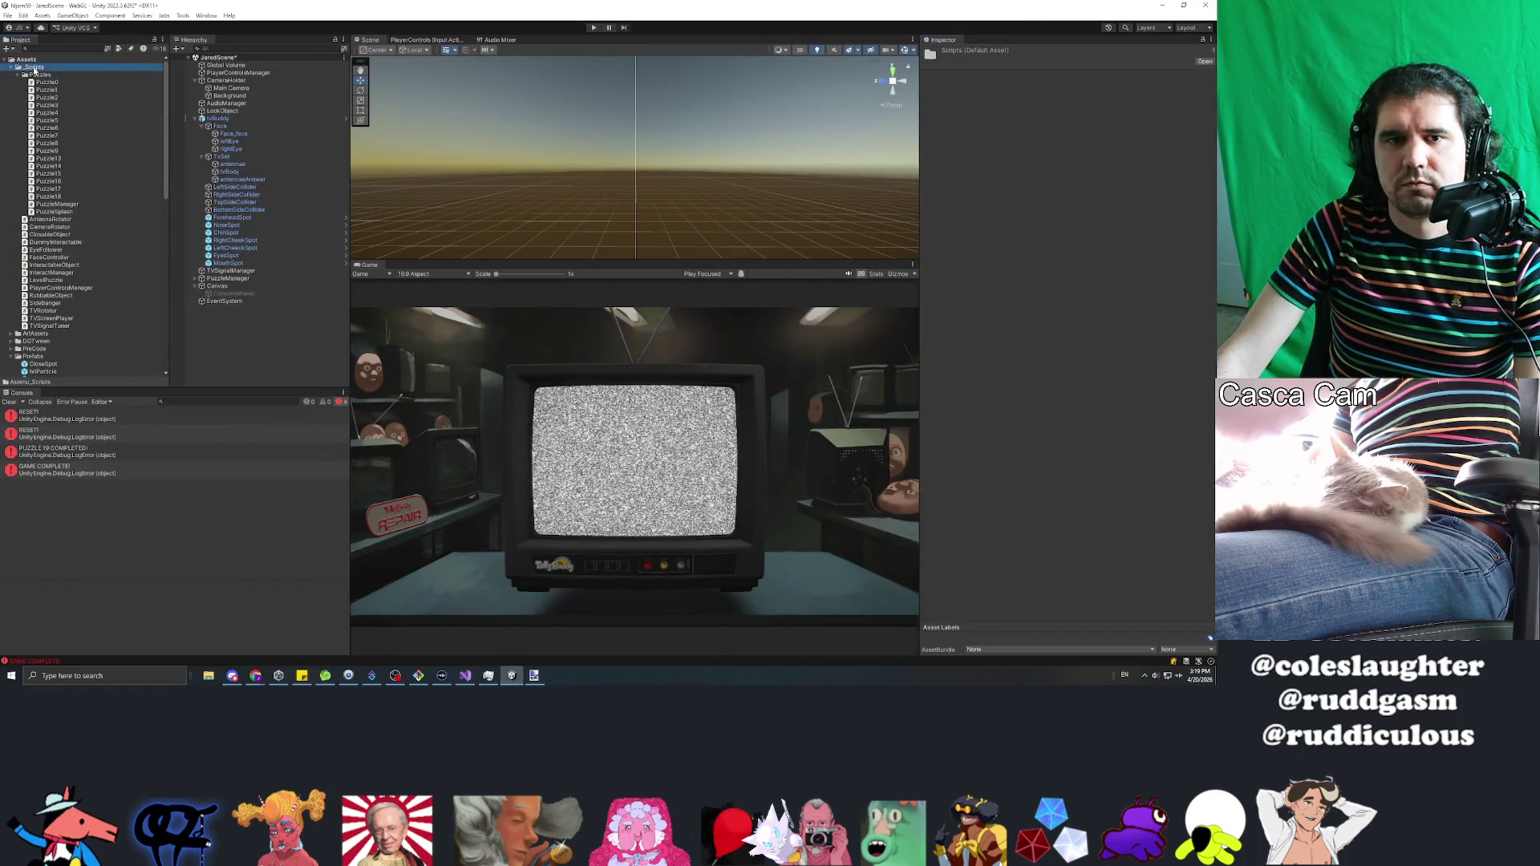
# Step: Create a C# script named EndGame in _Scripts and open it in Visual Studio
pyautogui.rightClick(34, 67)
pyautogui.moveTo(97, 74)
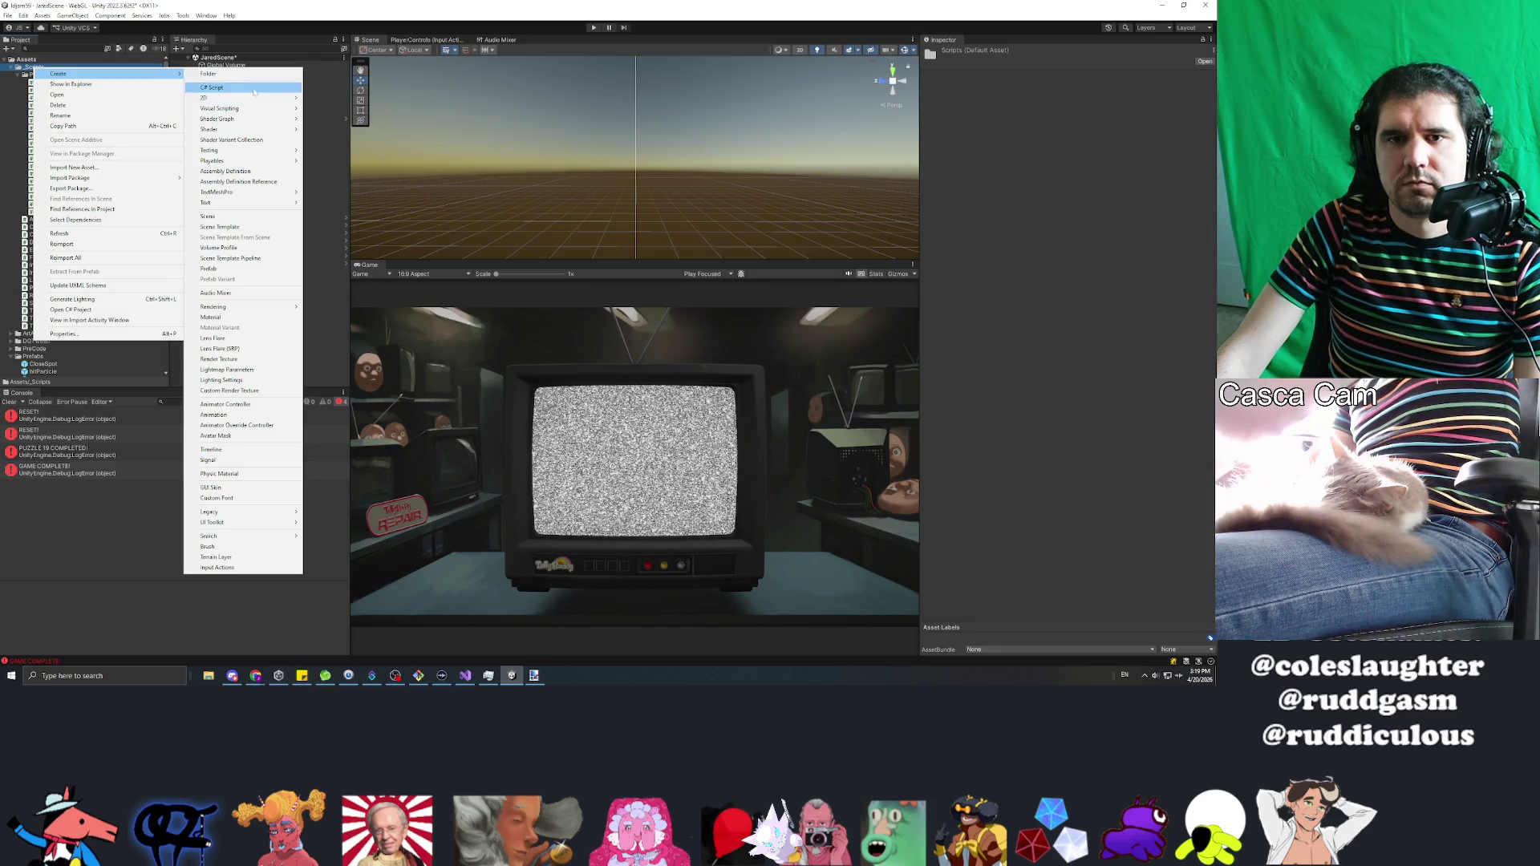
pyautogui.click(213, 87)
pyautogui.write('EndGame')
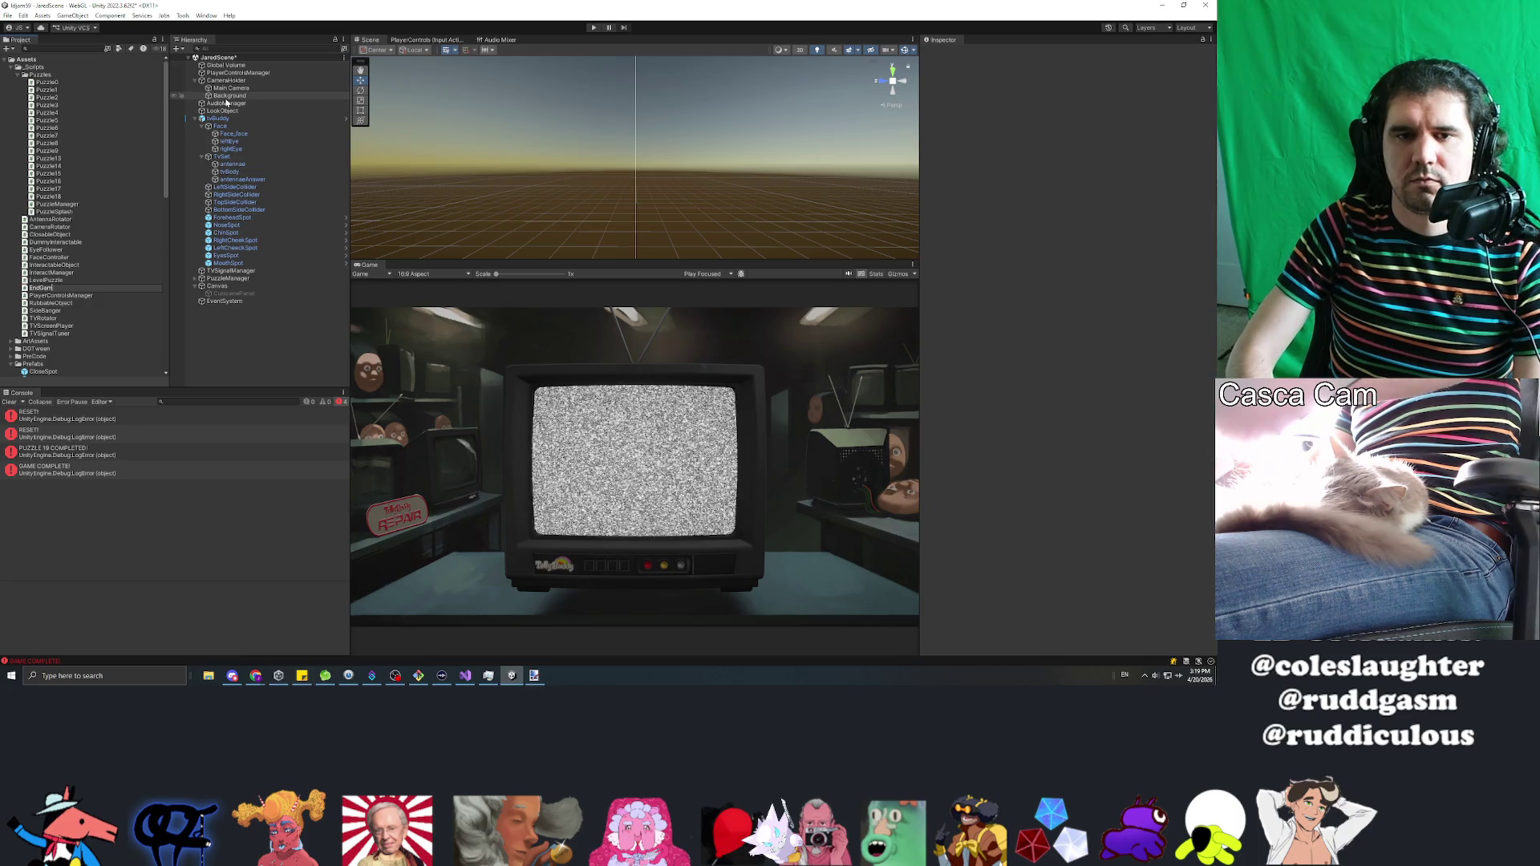
pyautogui.press('Return')
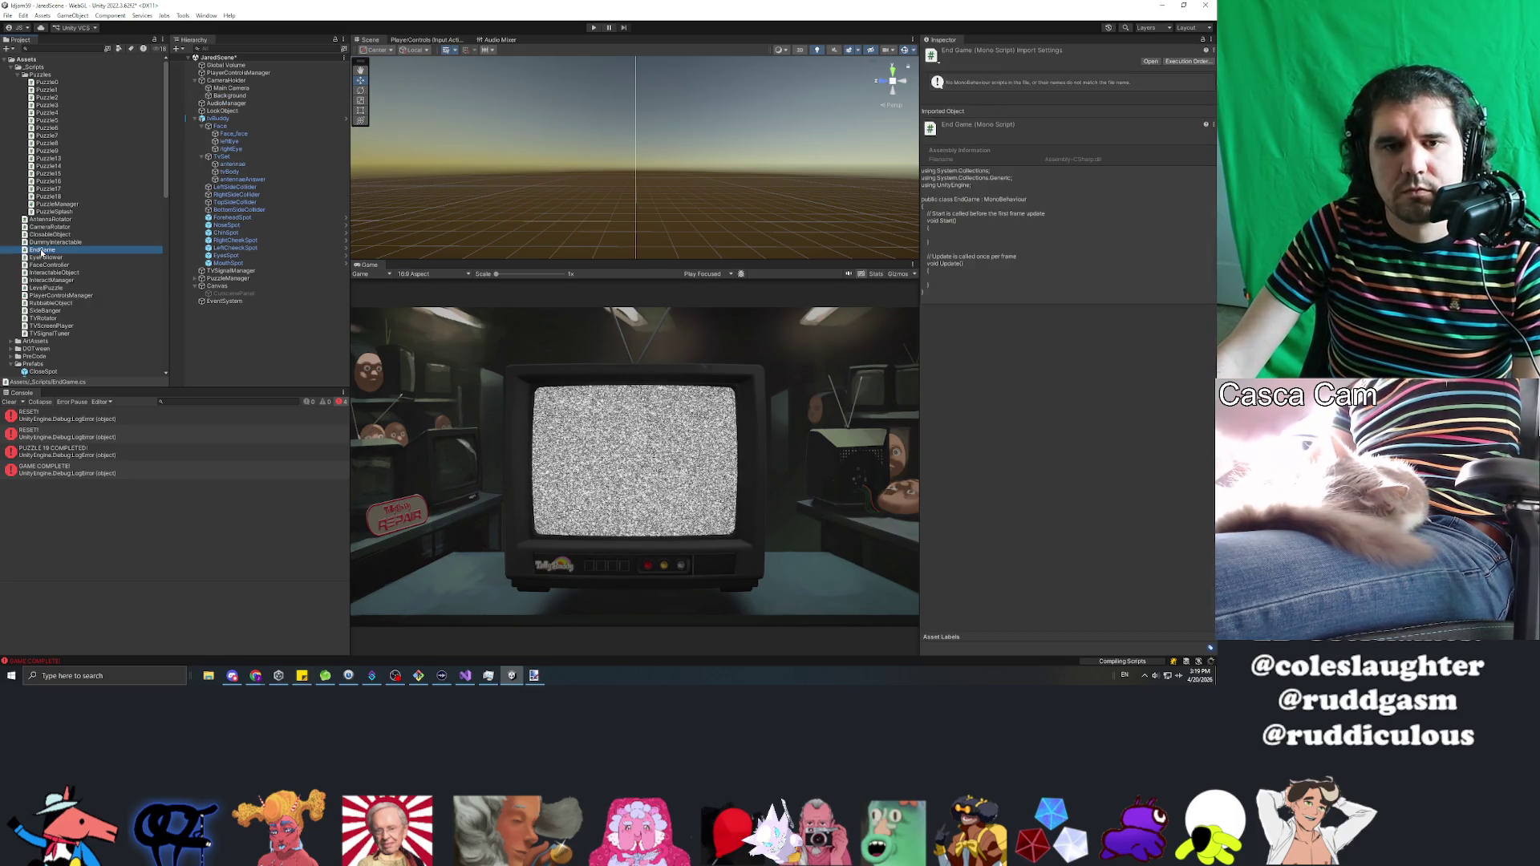
pyautogui.doubleClick(42, 249)
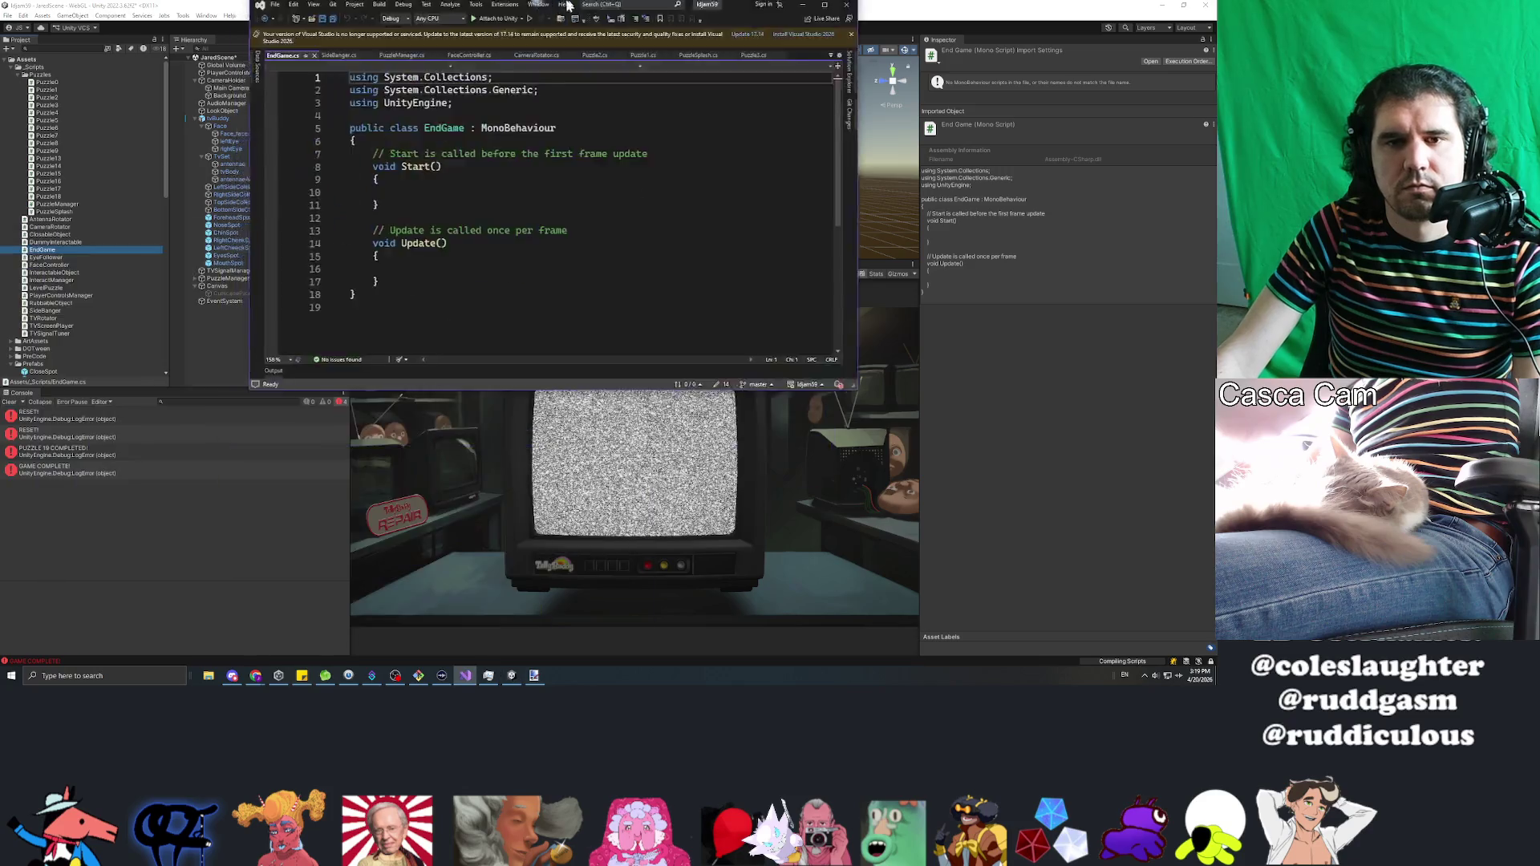
# Step: Replace Start and Update with a static EndGame instance field and an Awake that sets instance = this when null, then save
pyautogui.moveTo(128, 308); pyautogui.dragTo(123, 160)
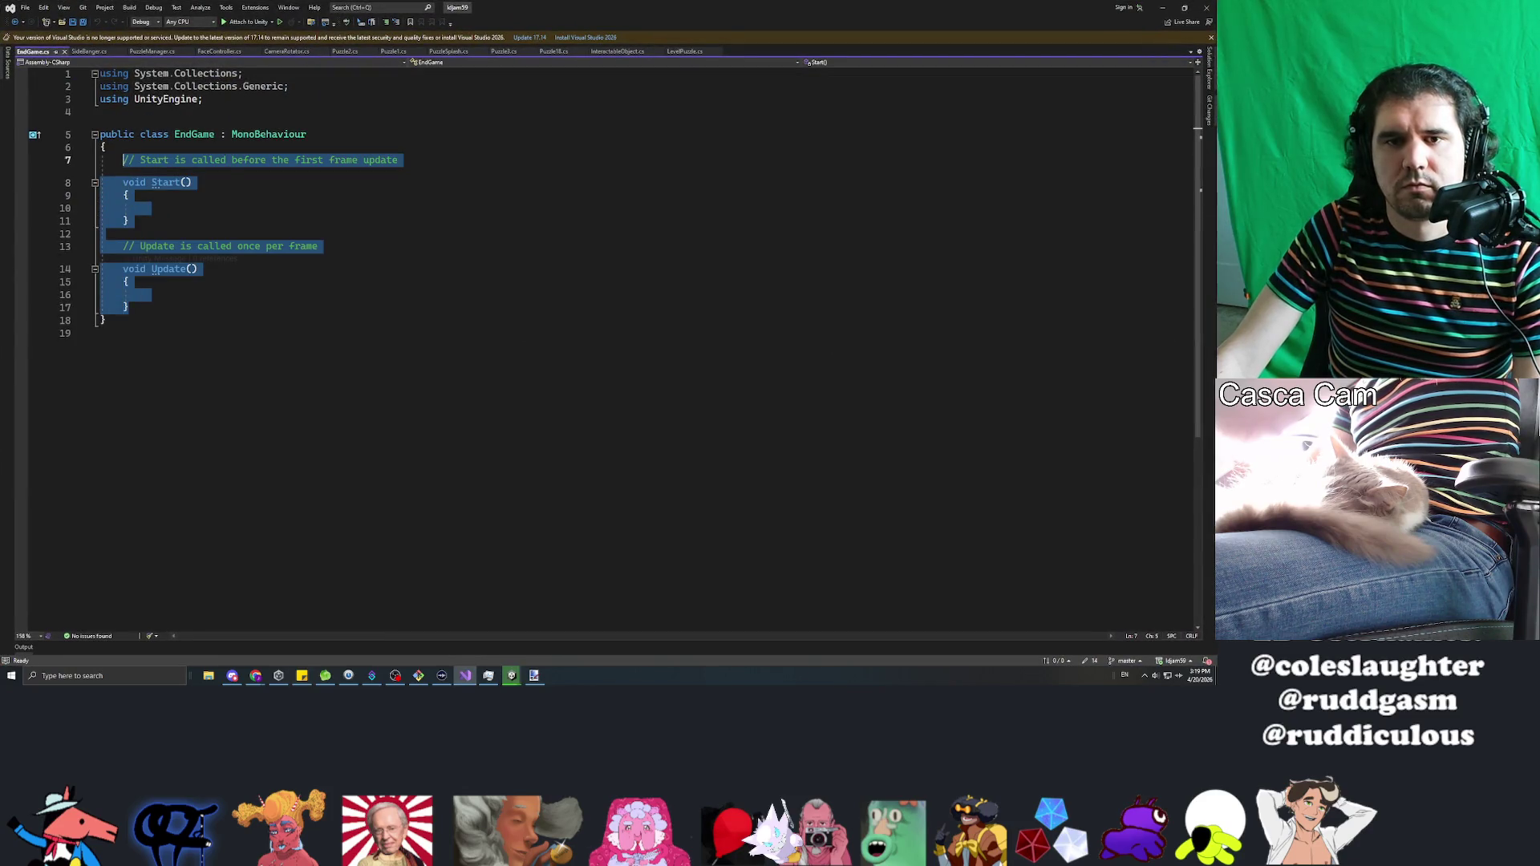
pyautogui.write('pu')
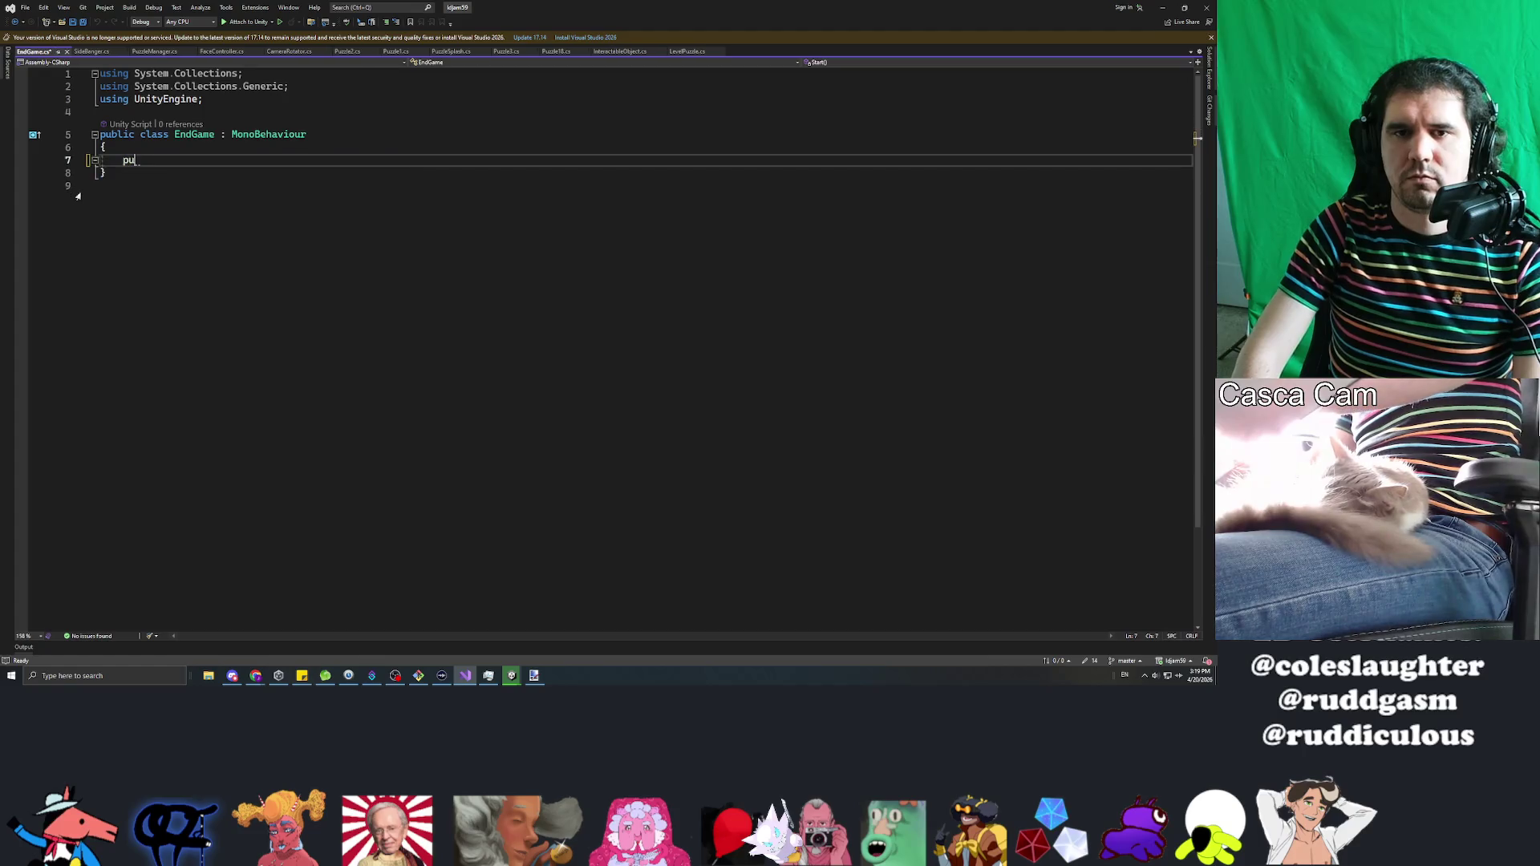
pyautogui.write('blic static ')
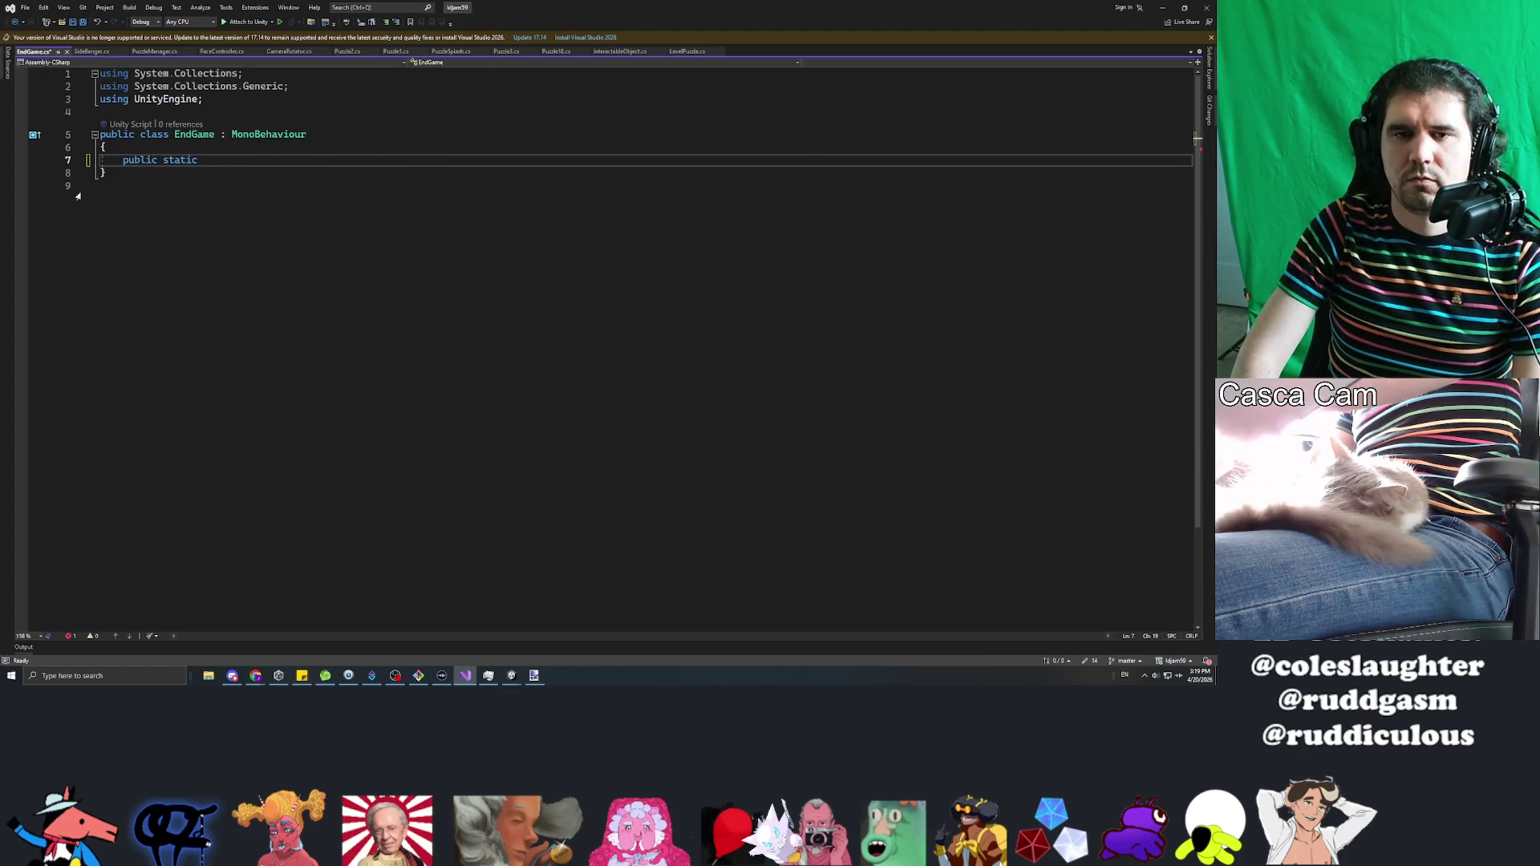
pyautogui.write('EndGame instan')
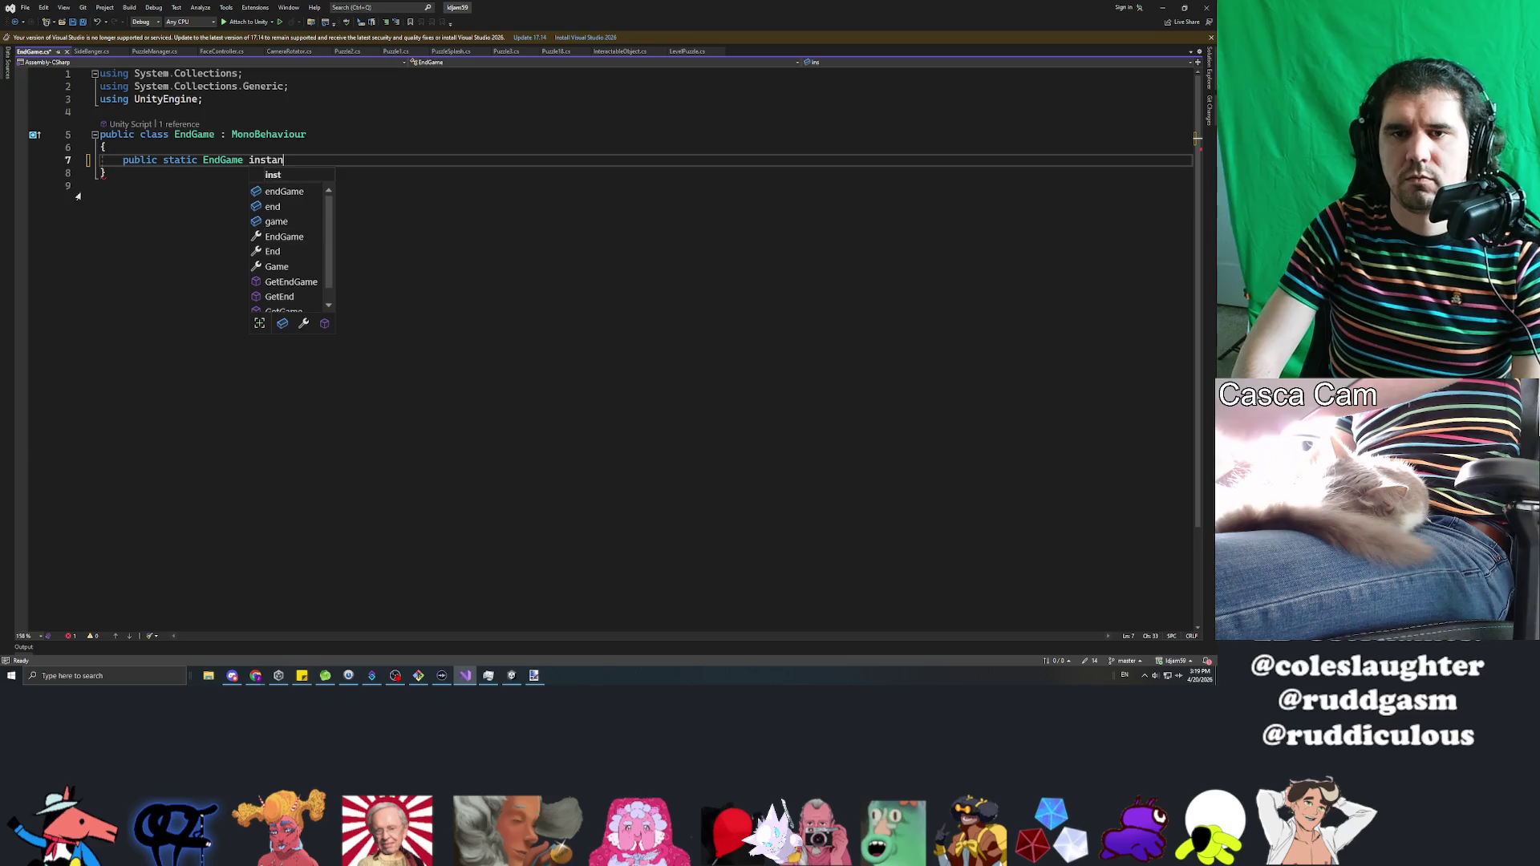
pyautogui.write('ce;')
pyautogui.press('Return')
pyautogui.press('Return')
pyautogui.write('rivate void ')
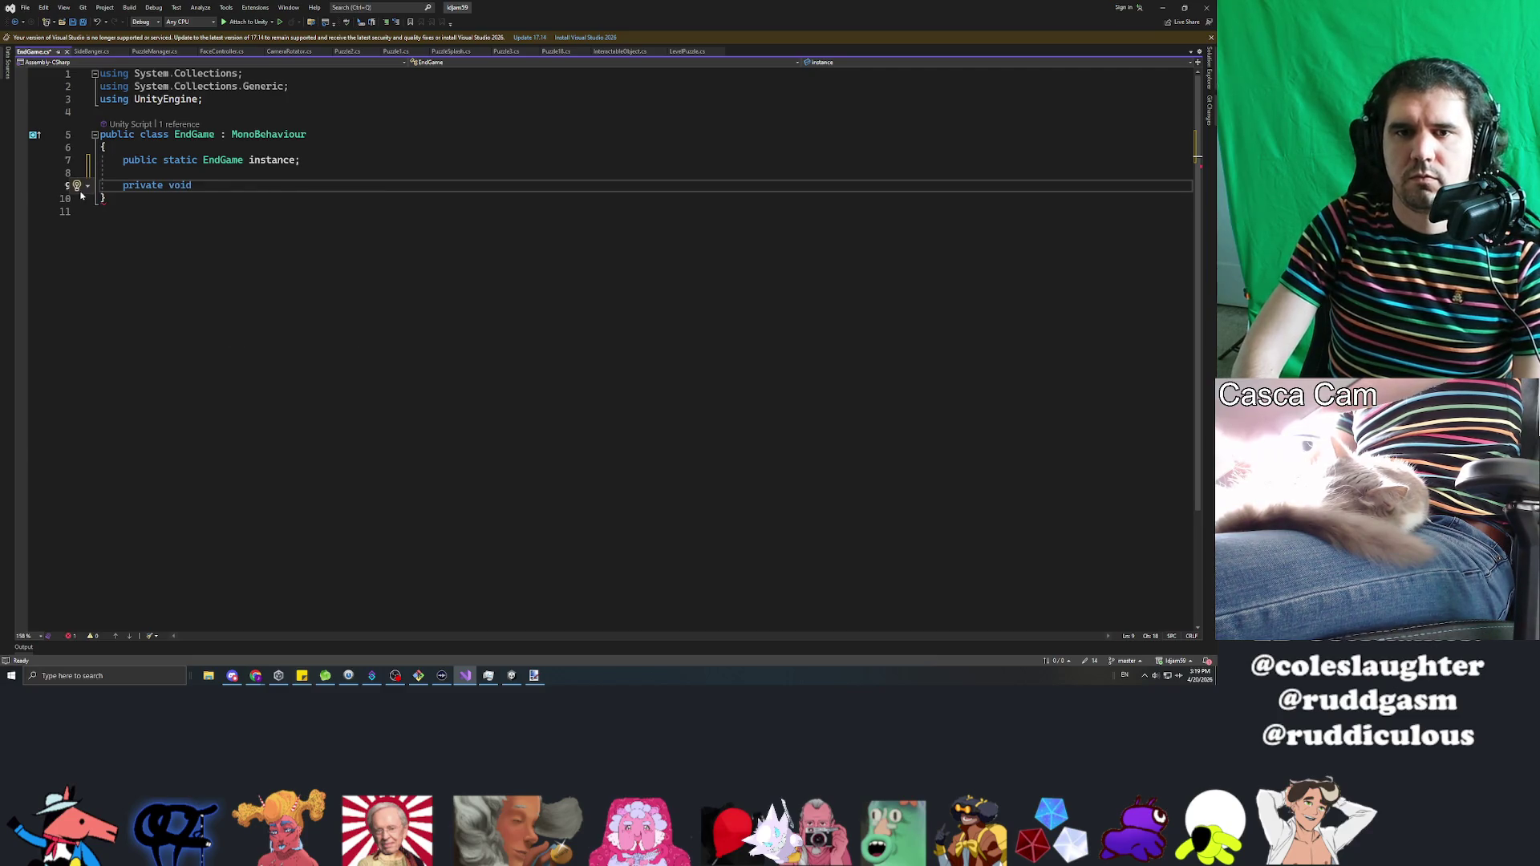
pyautogui.write('Awa')
pyautogui.press('Return')
pyautogui.write('if ()')
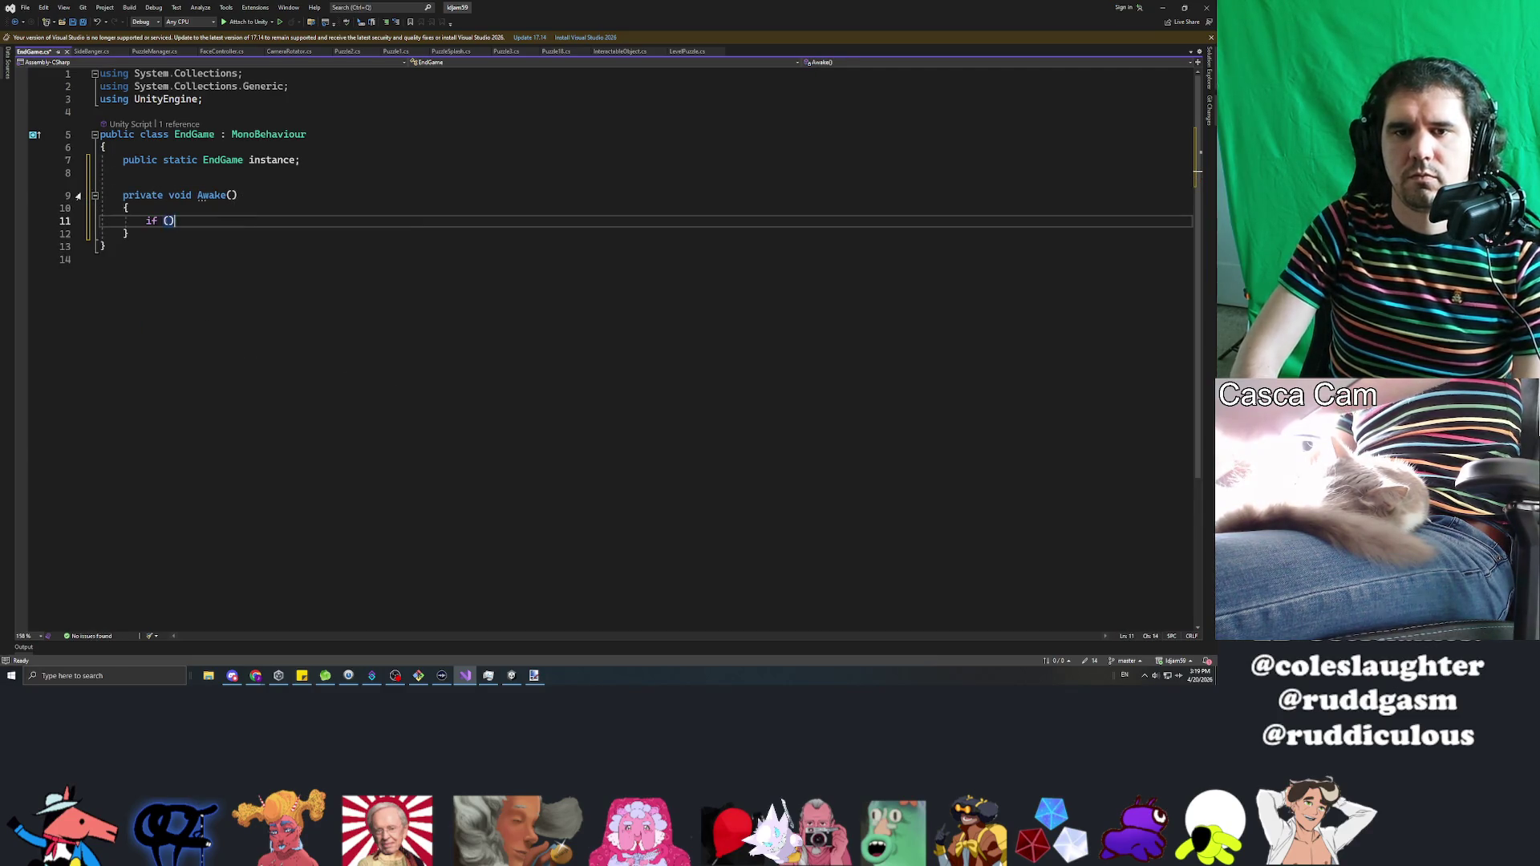
pyautogui.write('instance =')
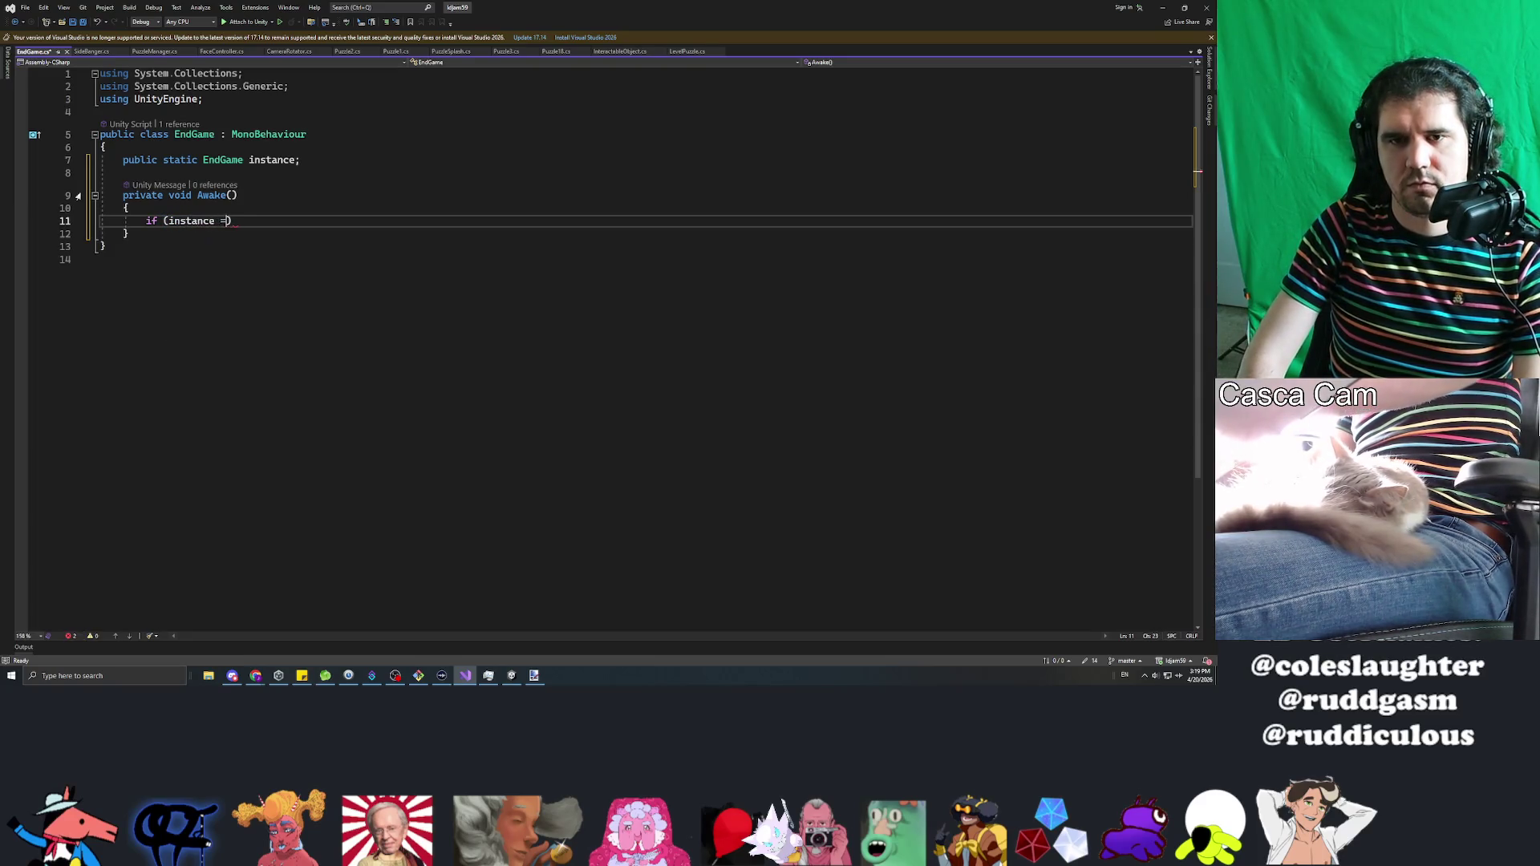
pyautogui.write('ull')
pyautogui.write('{')
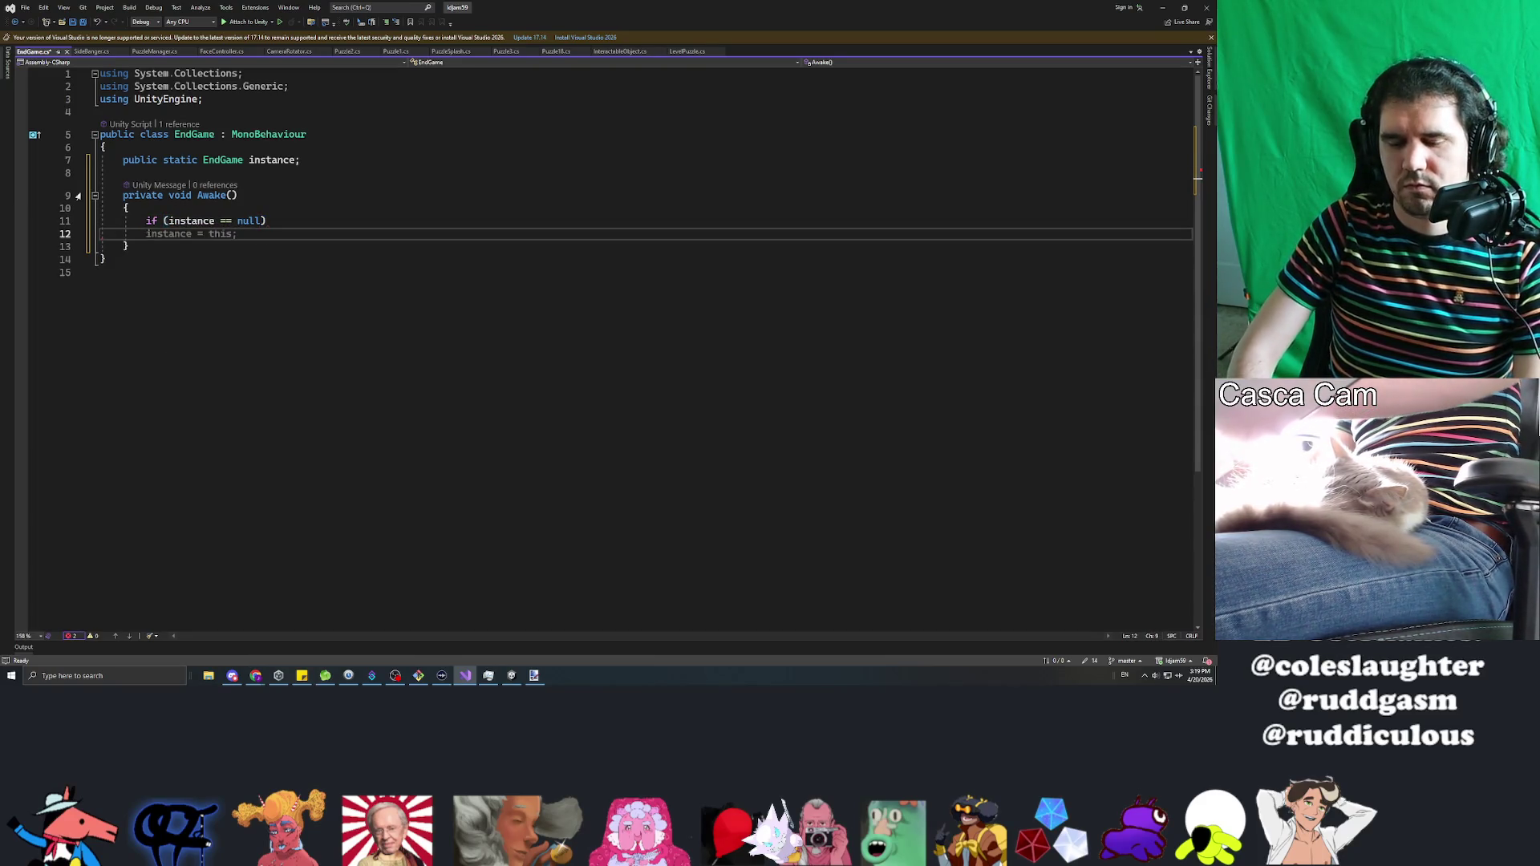
pyautogui.press('Return')
pyautogui.write('instance = this;')
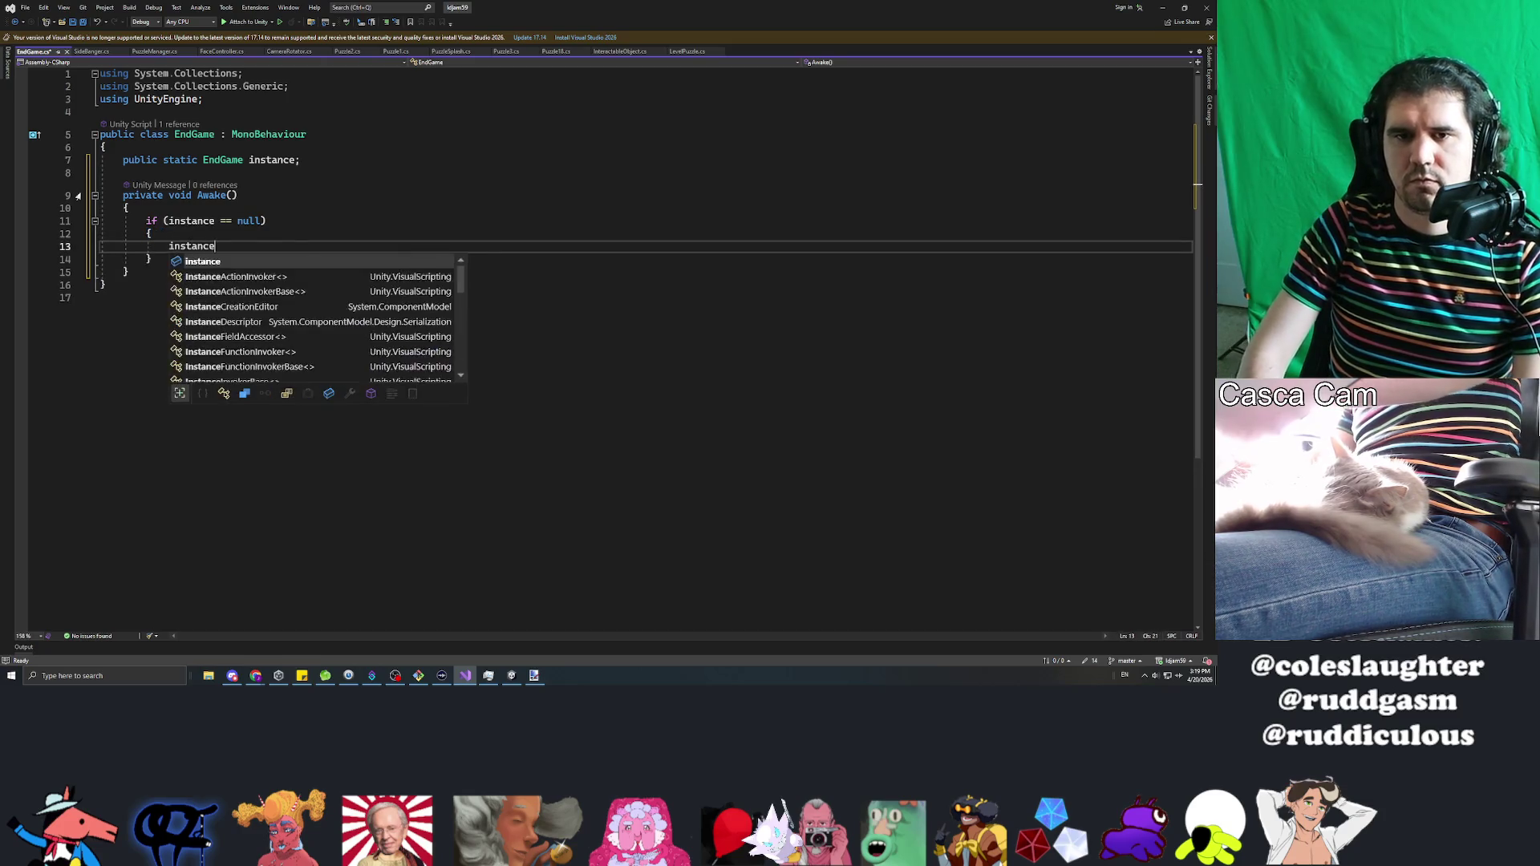
pyautogui.hotkey('ctrl', 's')
# Step: Add an empty public void ExecuteEndGame() method below Awake
pyautogui.press('Down')
pyautogui.press('Down')
pyautogui.press('Return')
pyautogui.press('Return')
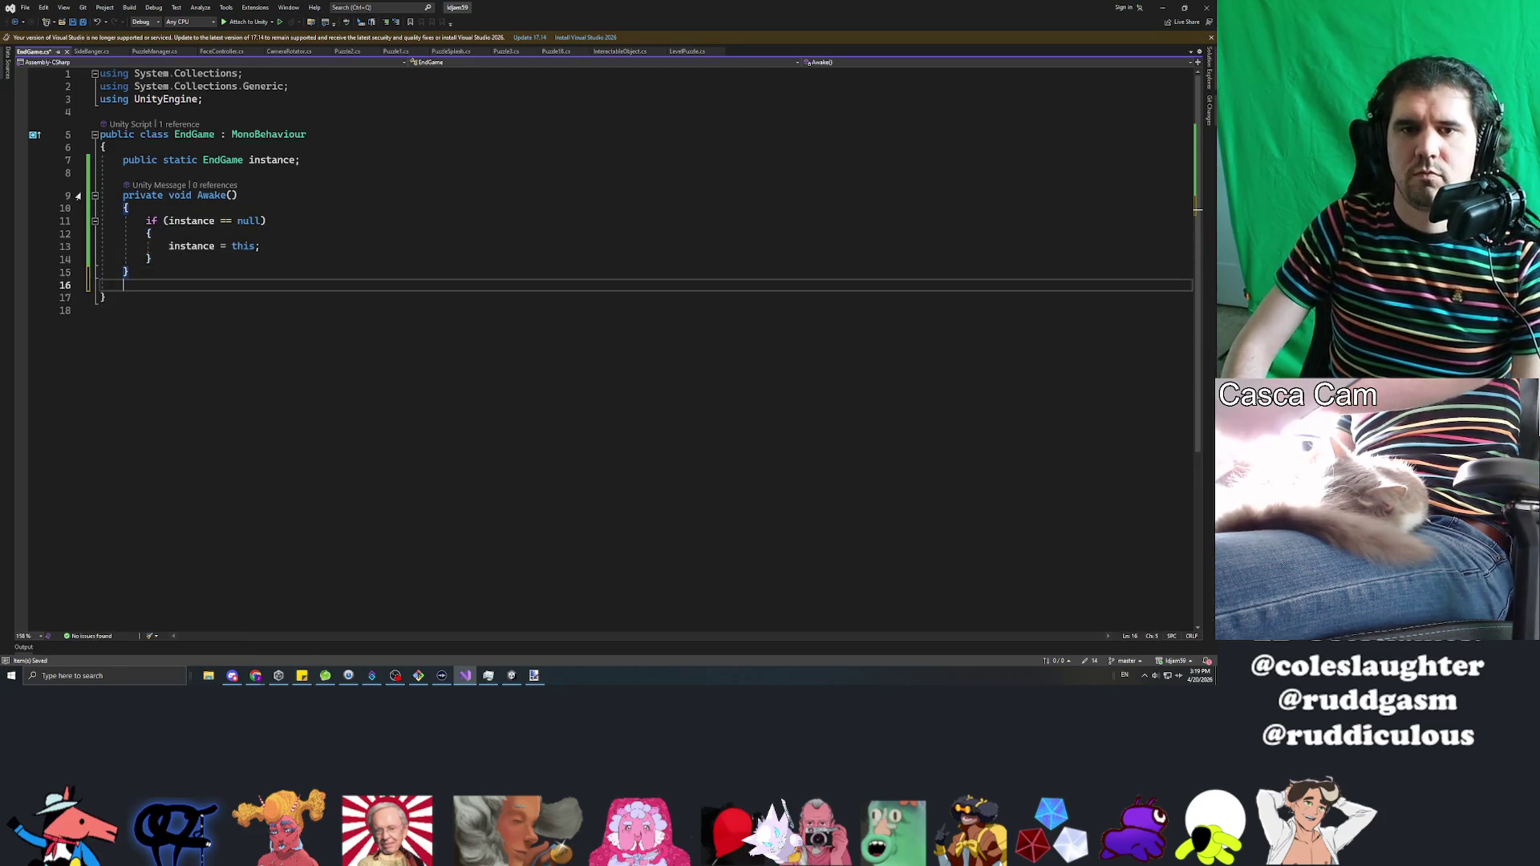
pyautogui.write('public void Execture')
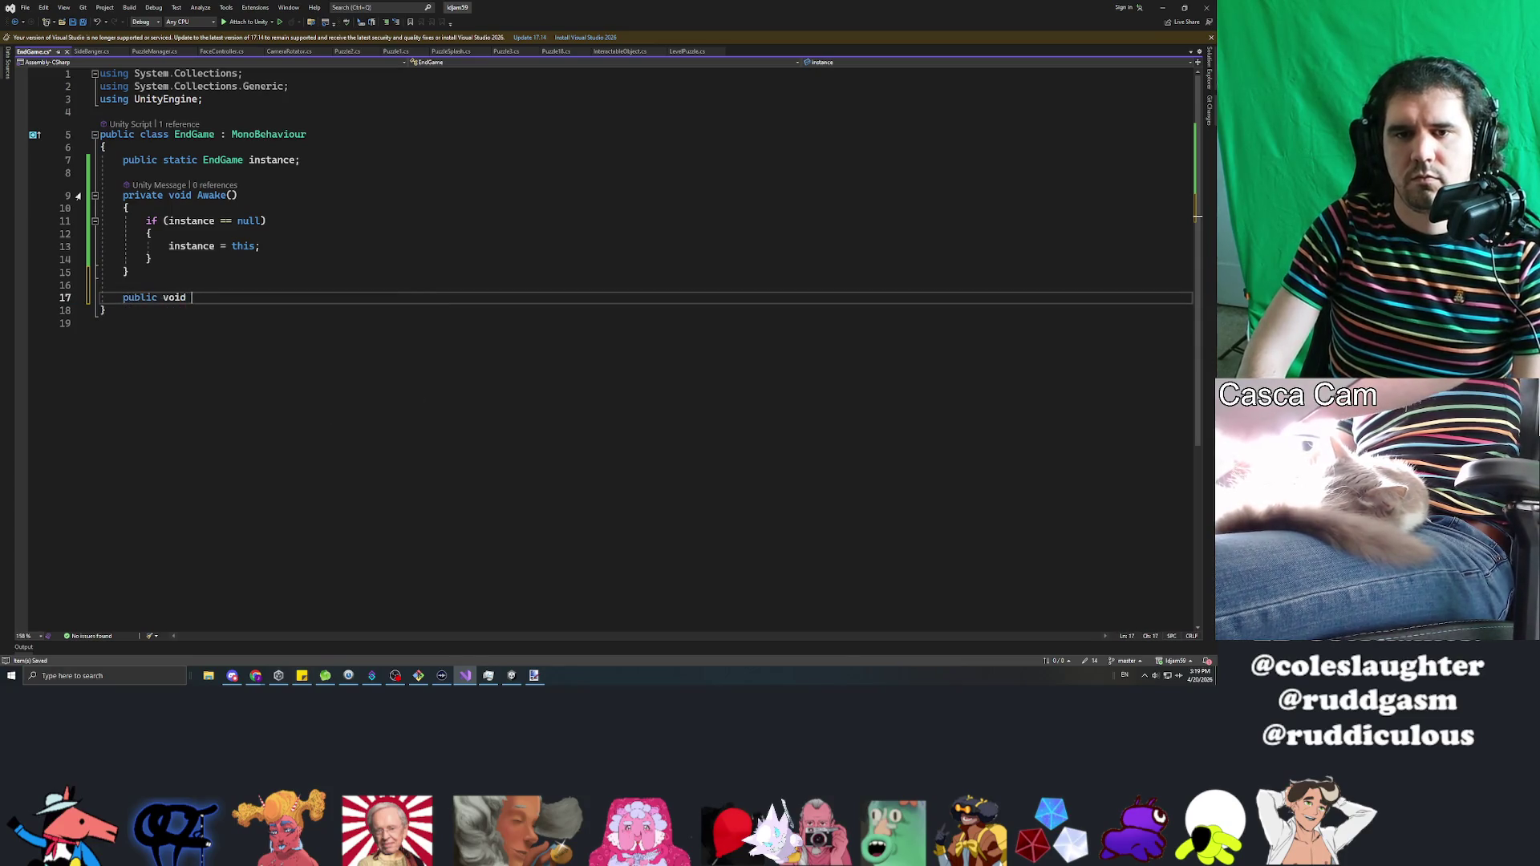
pyautogui.press('BackSpace')
pyautogui.press('BackSpace')
pyautogui.press('BackSpace')
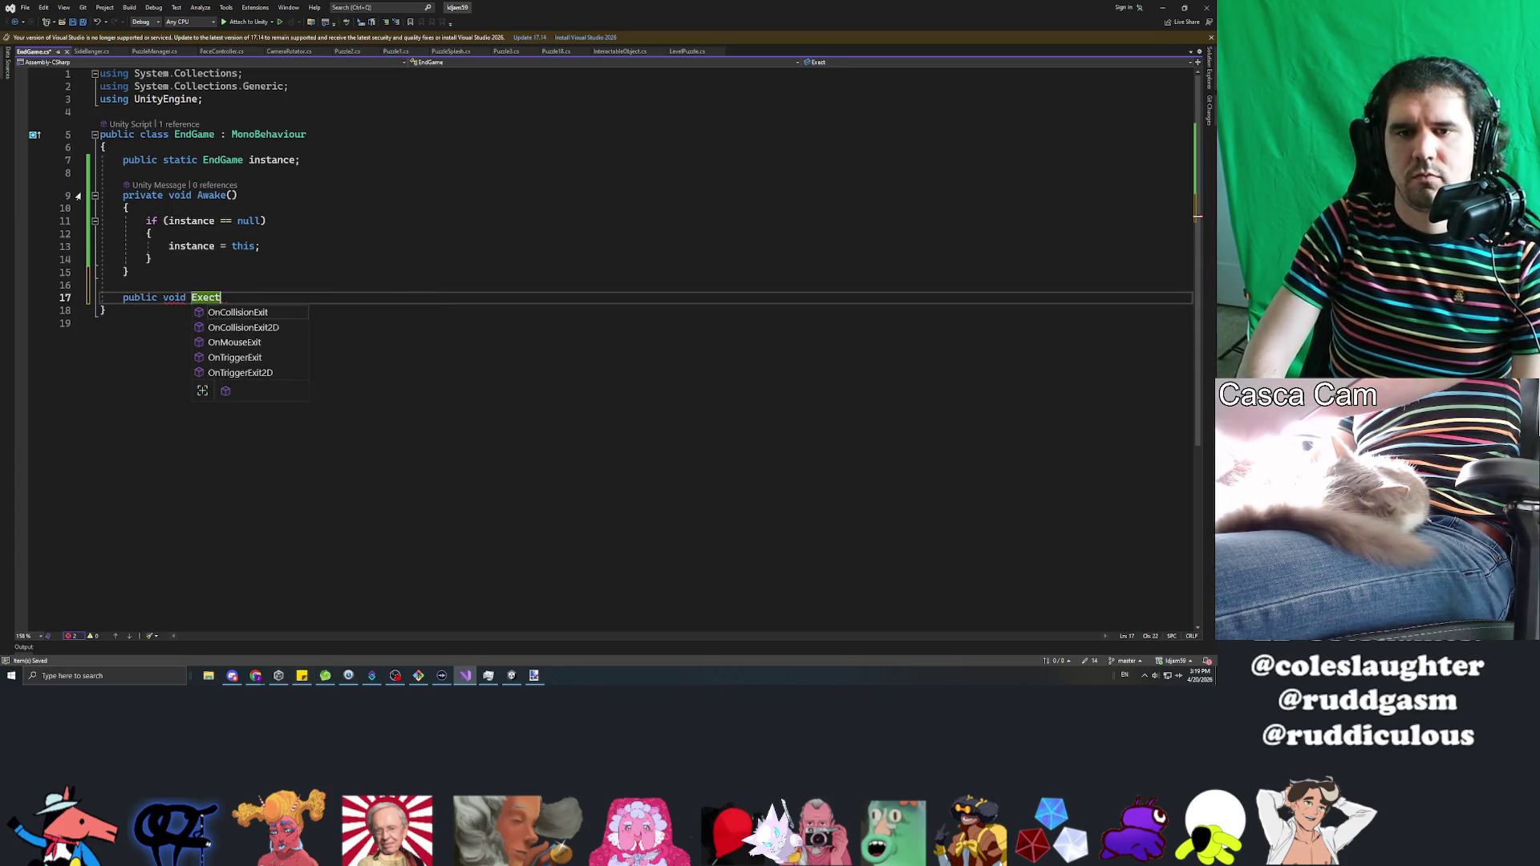
pyautogui.write('uteEndGame()')
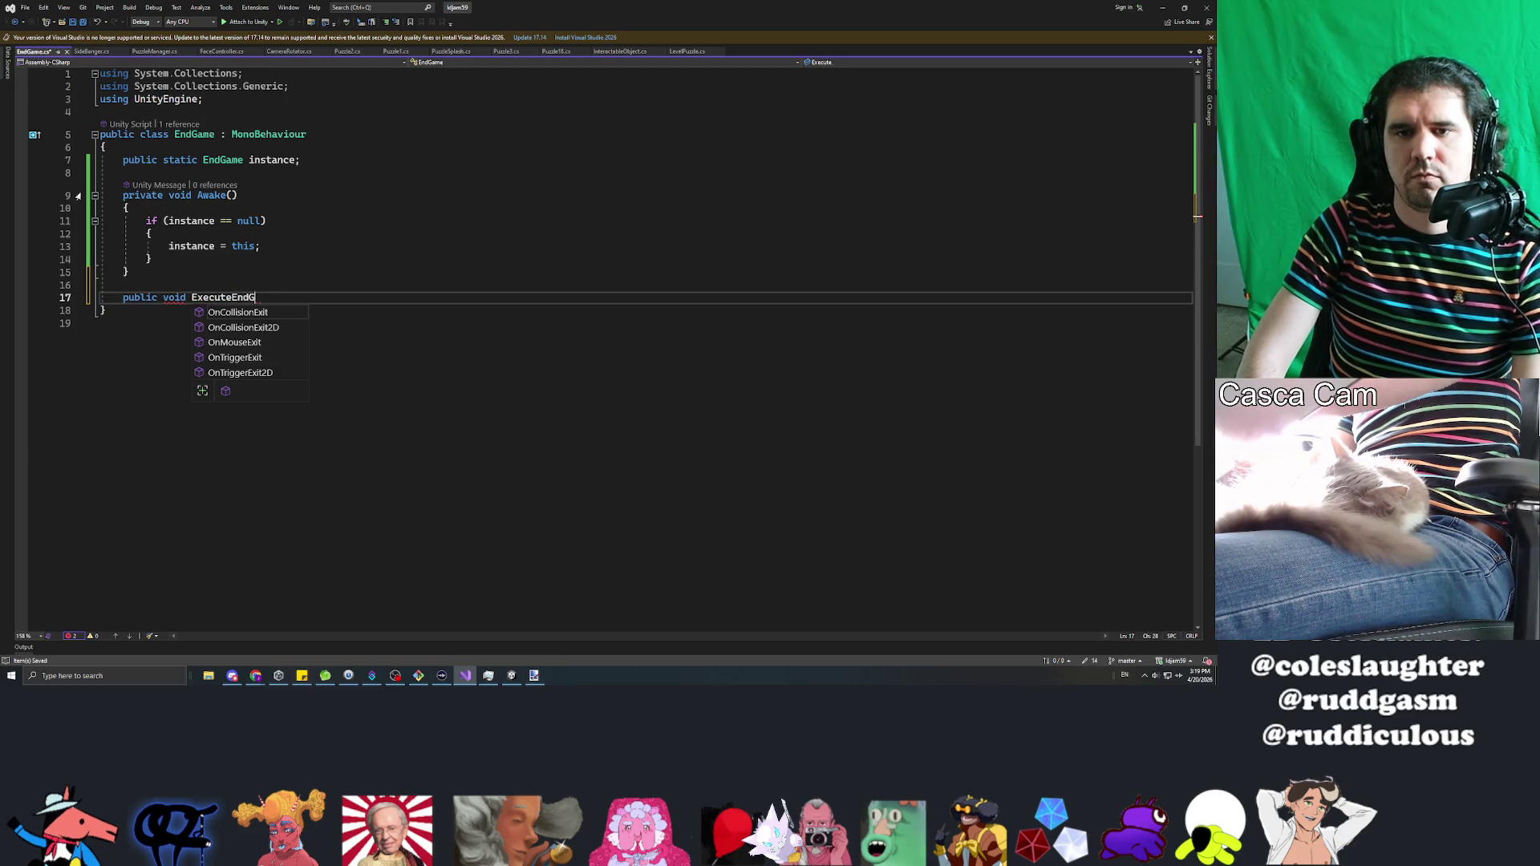
pyautogui.press('Return')
pyautogui.write('{}')
pyautogui.press('Return')
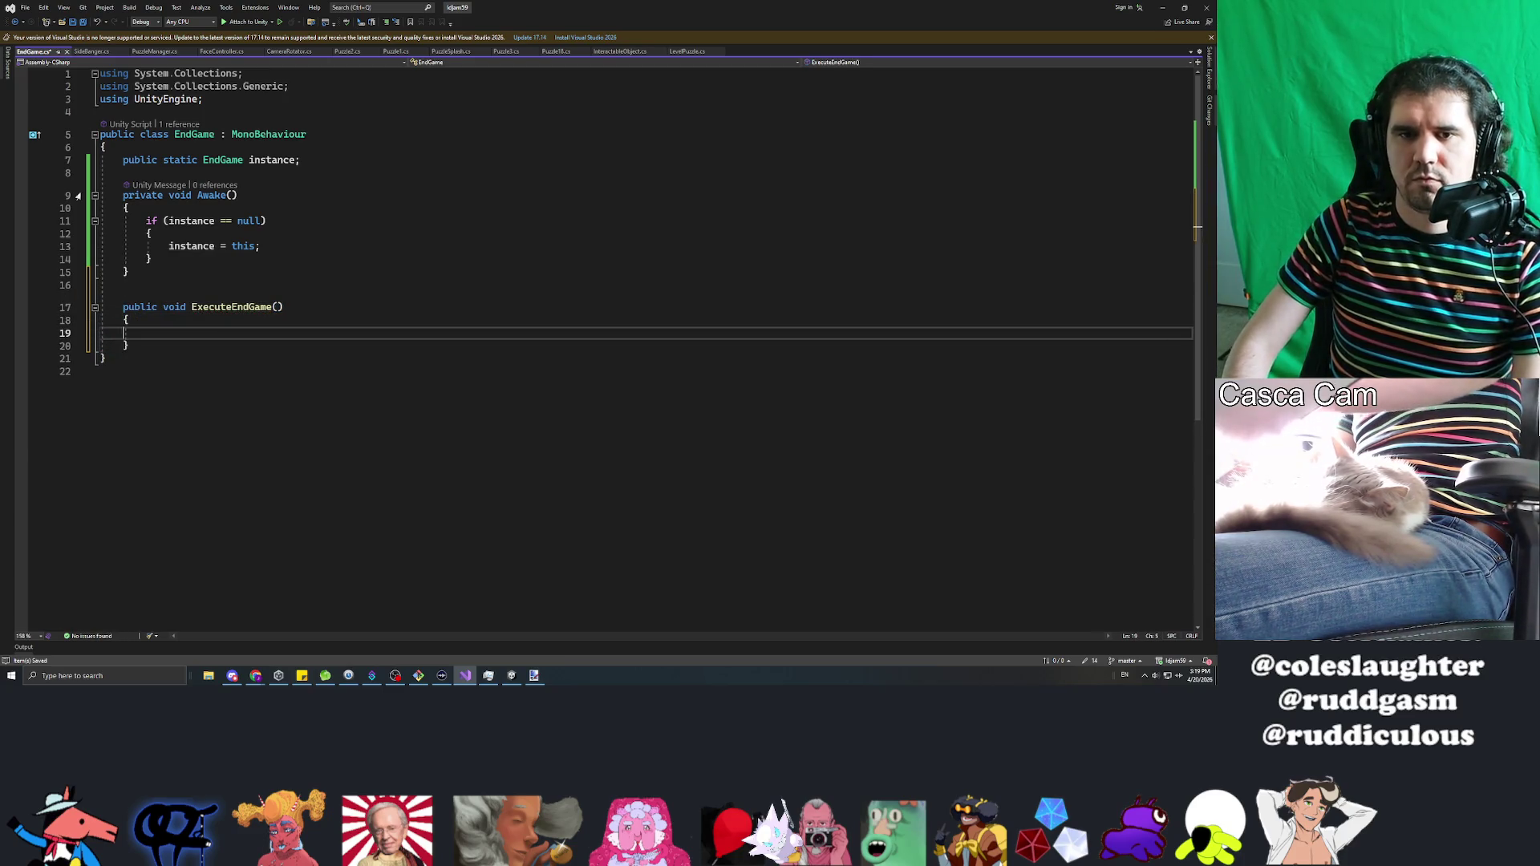
pyautogui.write('//')
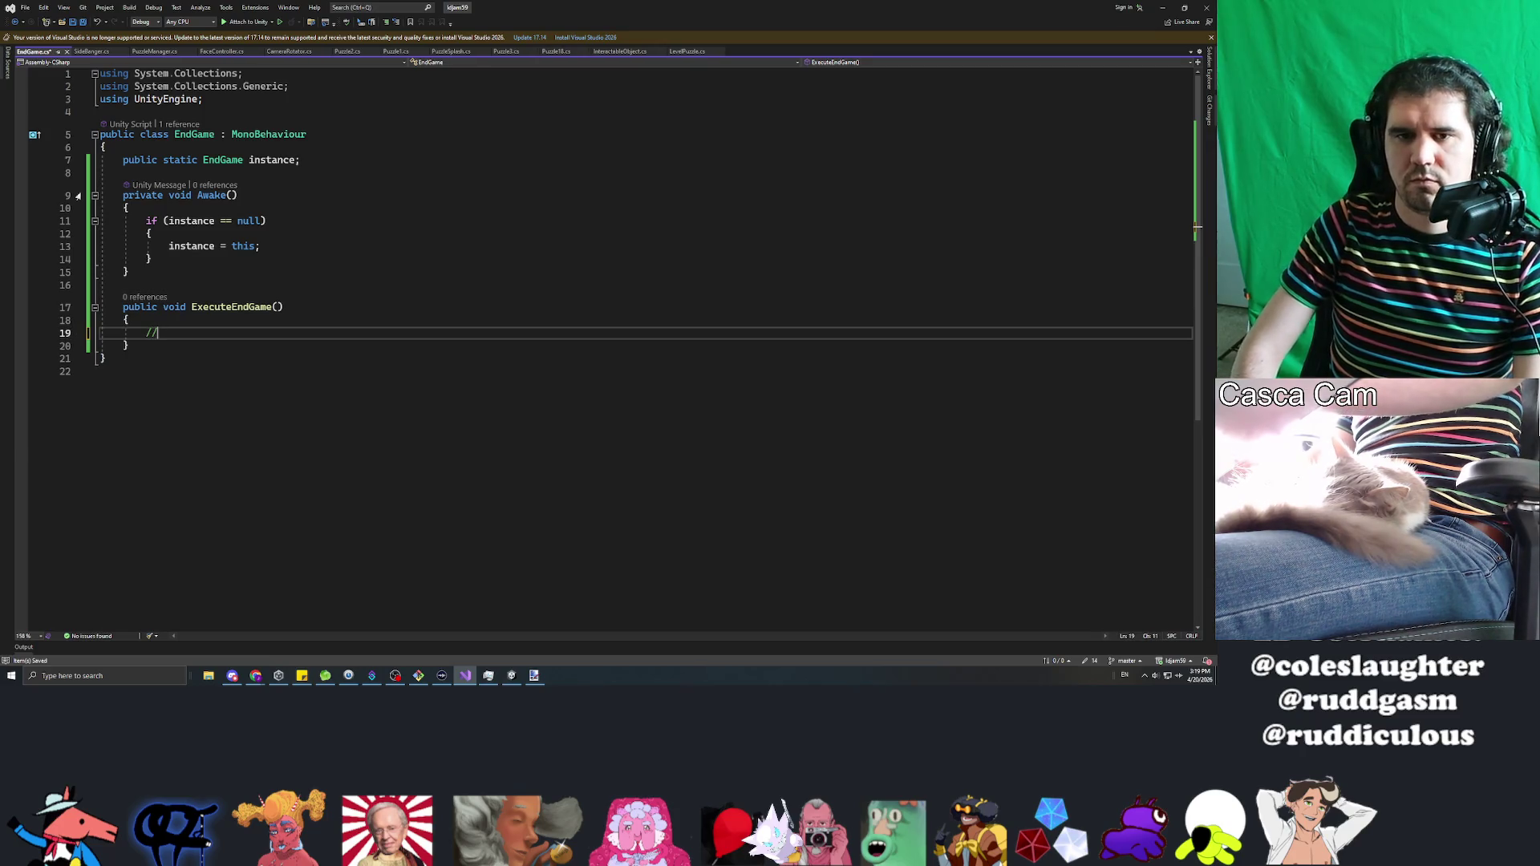
pyautogui.press('BackSpace')
pyautogui.press('BackSpace')
# Step: Declare a private GameObject _cutscenePanel field under the instance field
pyautogui.press('Up')
pyautogui.press('Up')
pyautogui.press('Up')
pyautogui.press('Down')
pyautogui.press('Down')
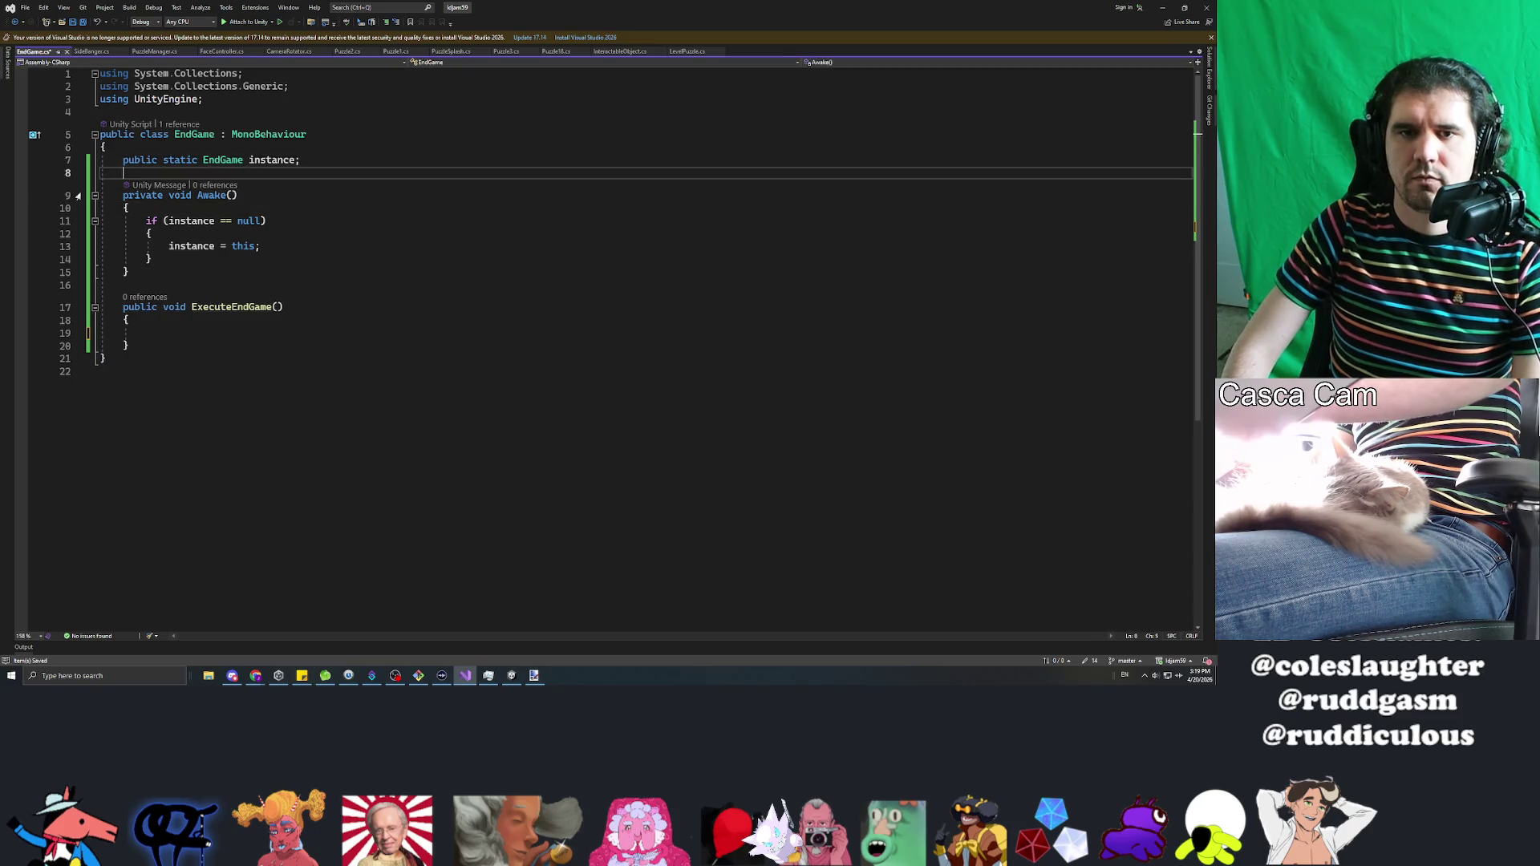
pyautogui.press('Return')
pyautogui.press('Return')
pyautogui.press('Up')
pyautogui.write('private GameO')
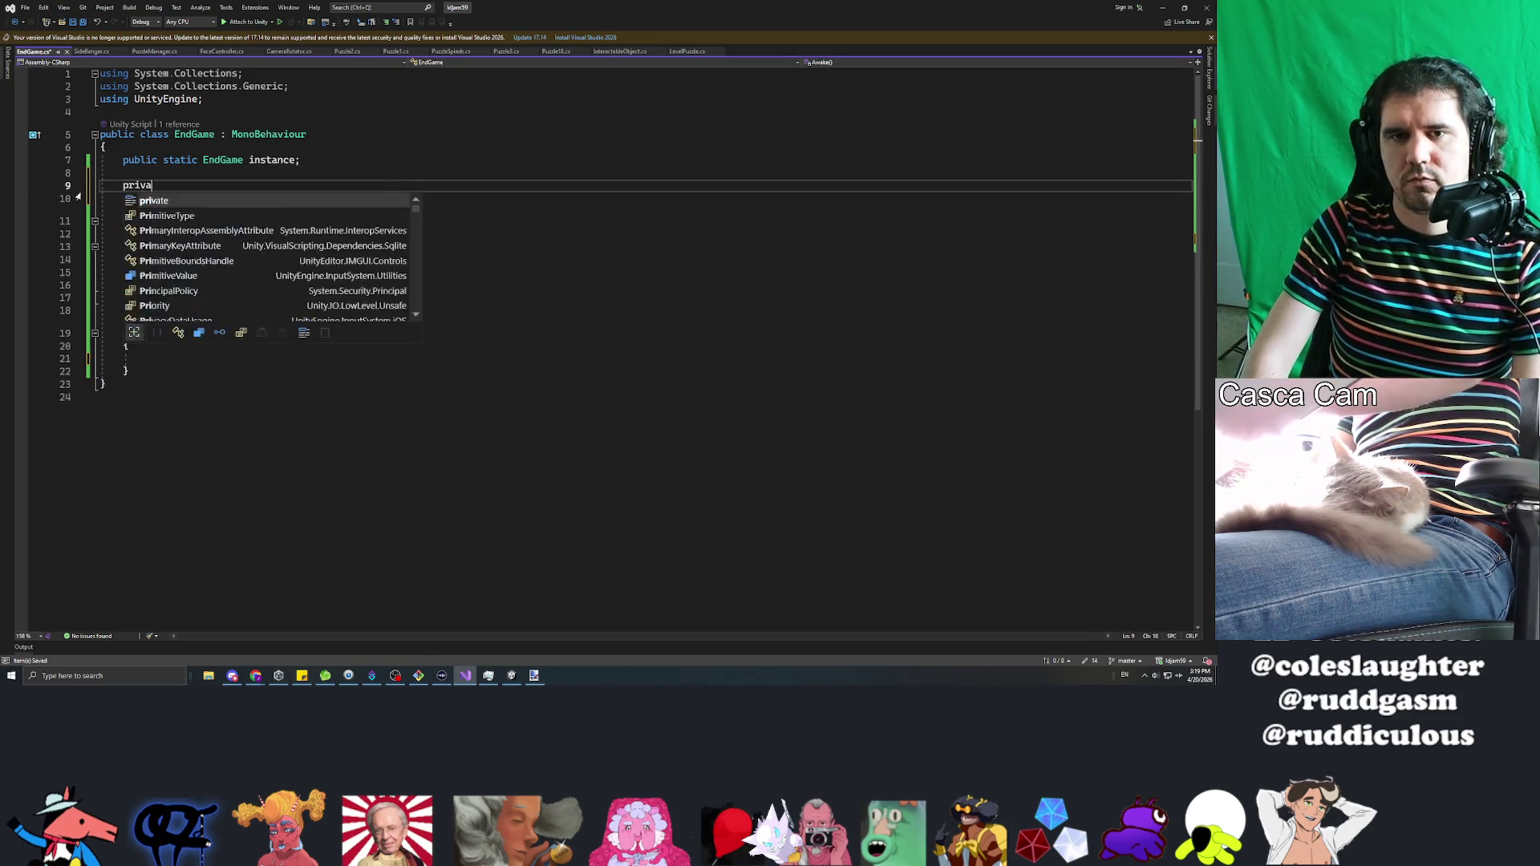
pyautogui.press('Tab')
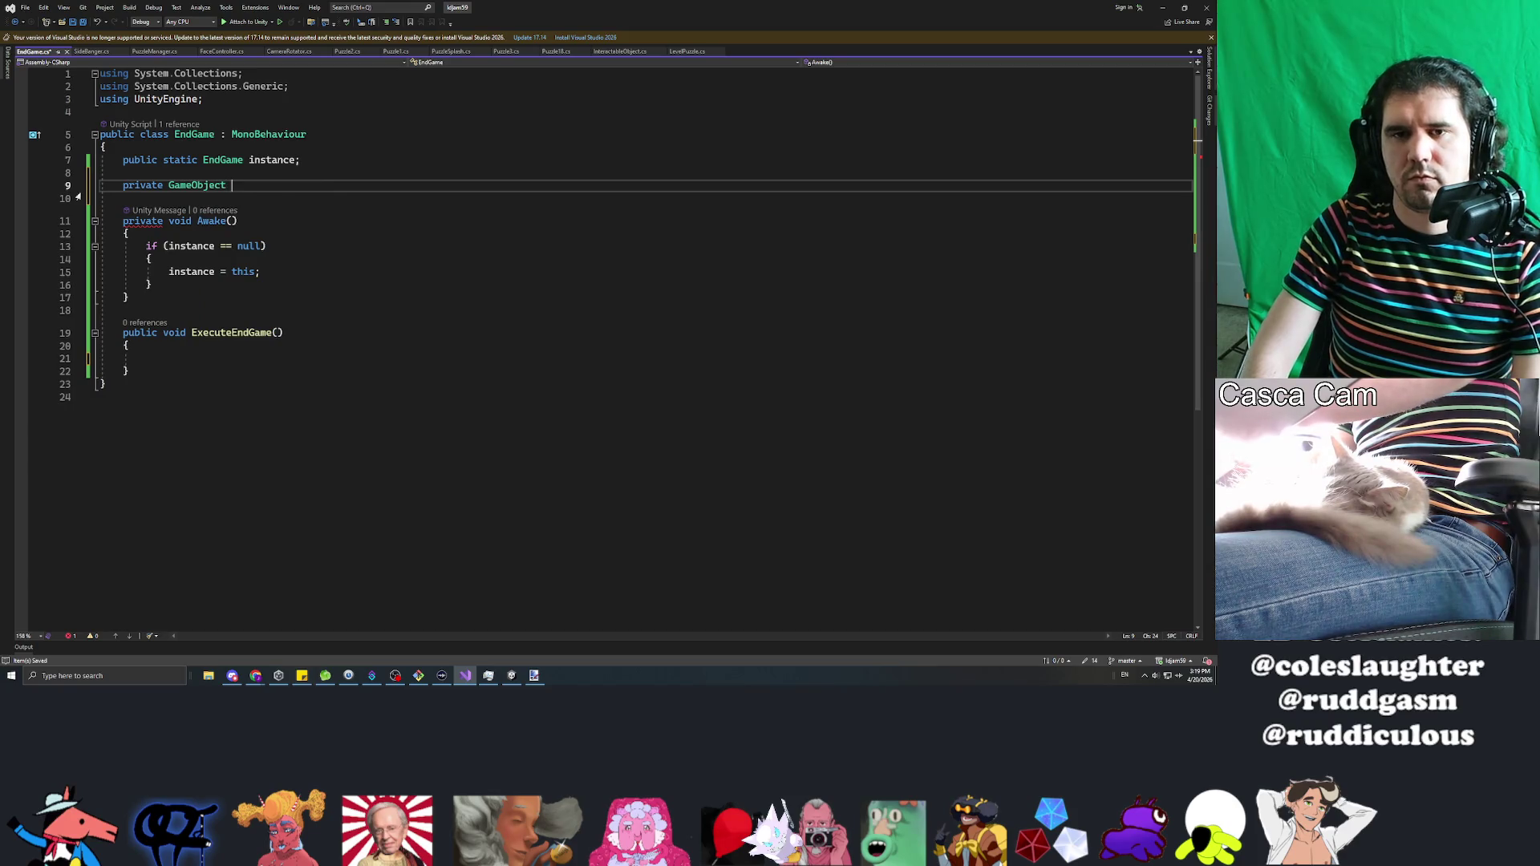
pyautogui.write('_')
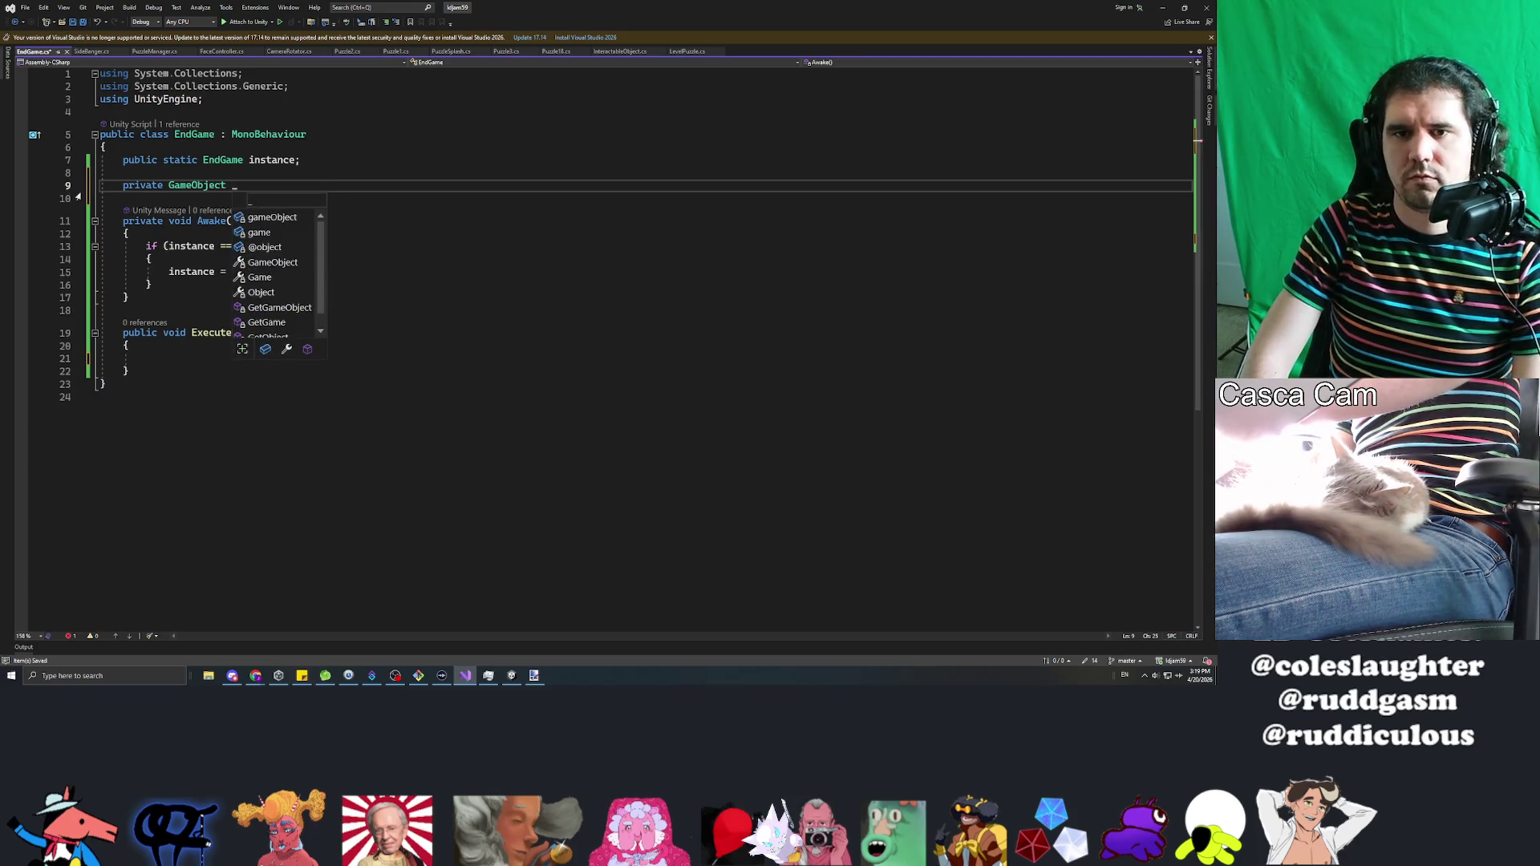
pyautogui.write('cutsceneP')
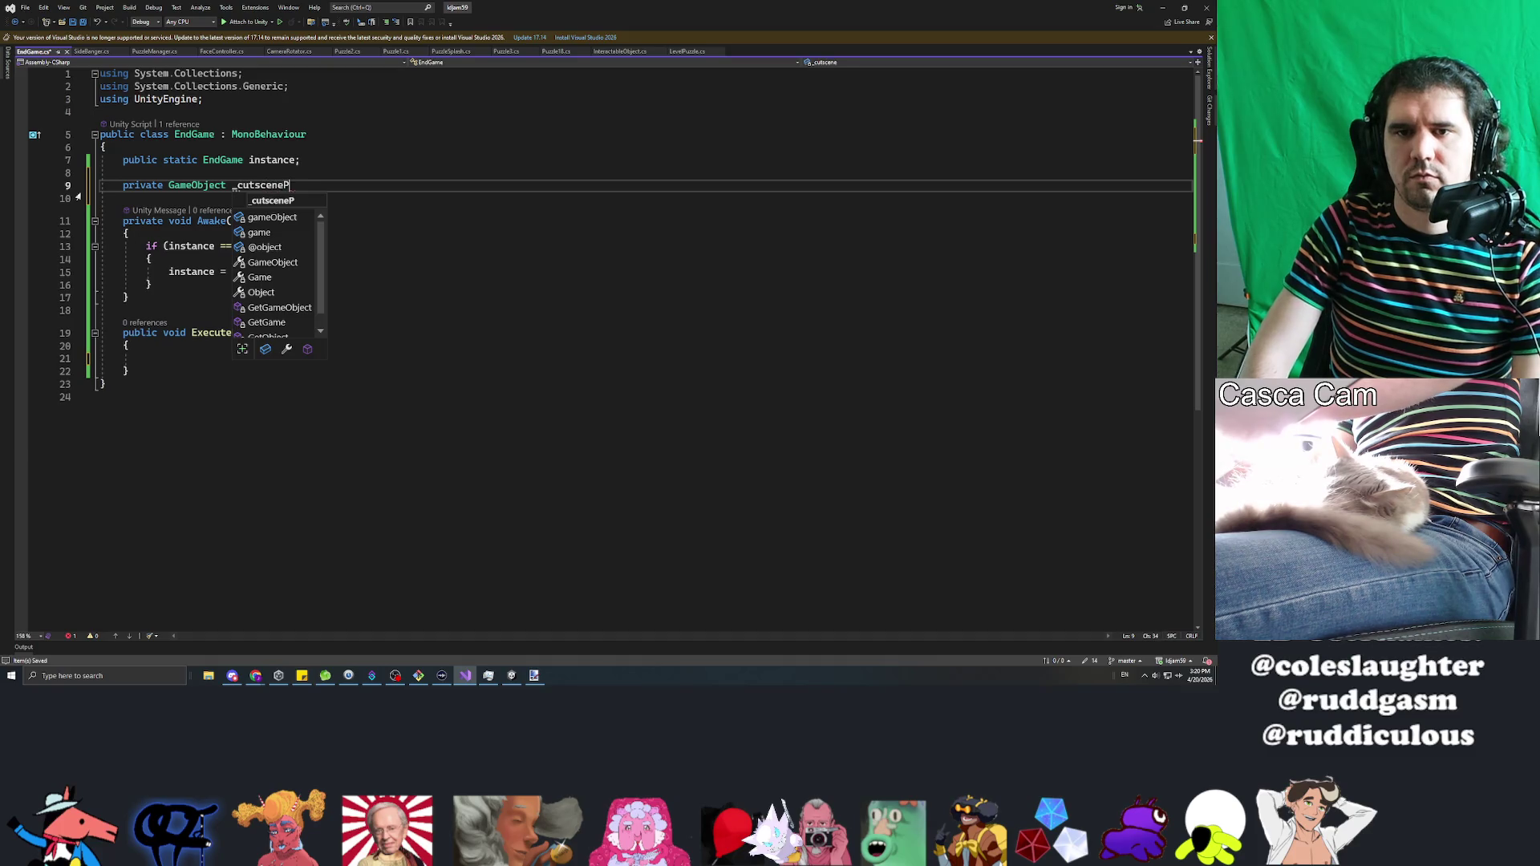
pyautogui.write('anel;')
pyautogui.press('Down')
pyautogui.press('Down')
pyautogui.press('Down')
pyautogui.press('Down')
pyautogui.press('Down')
pyautogui.press('Down')
# Step: Mark _cutscenePanel with [SerializeField] and have ExecuteEndGame call this._cutscenePanel.SetActive(true);
pyautogui.write('this._')
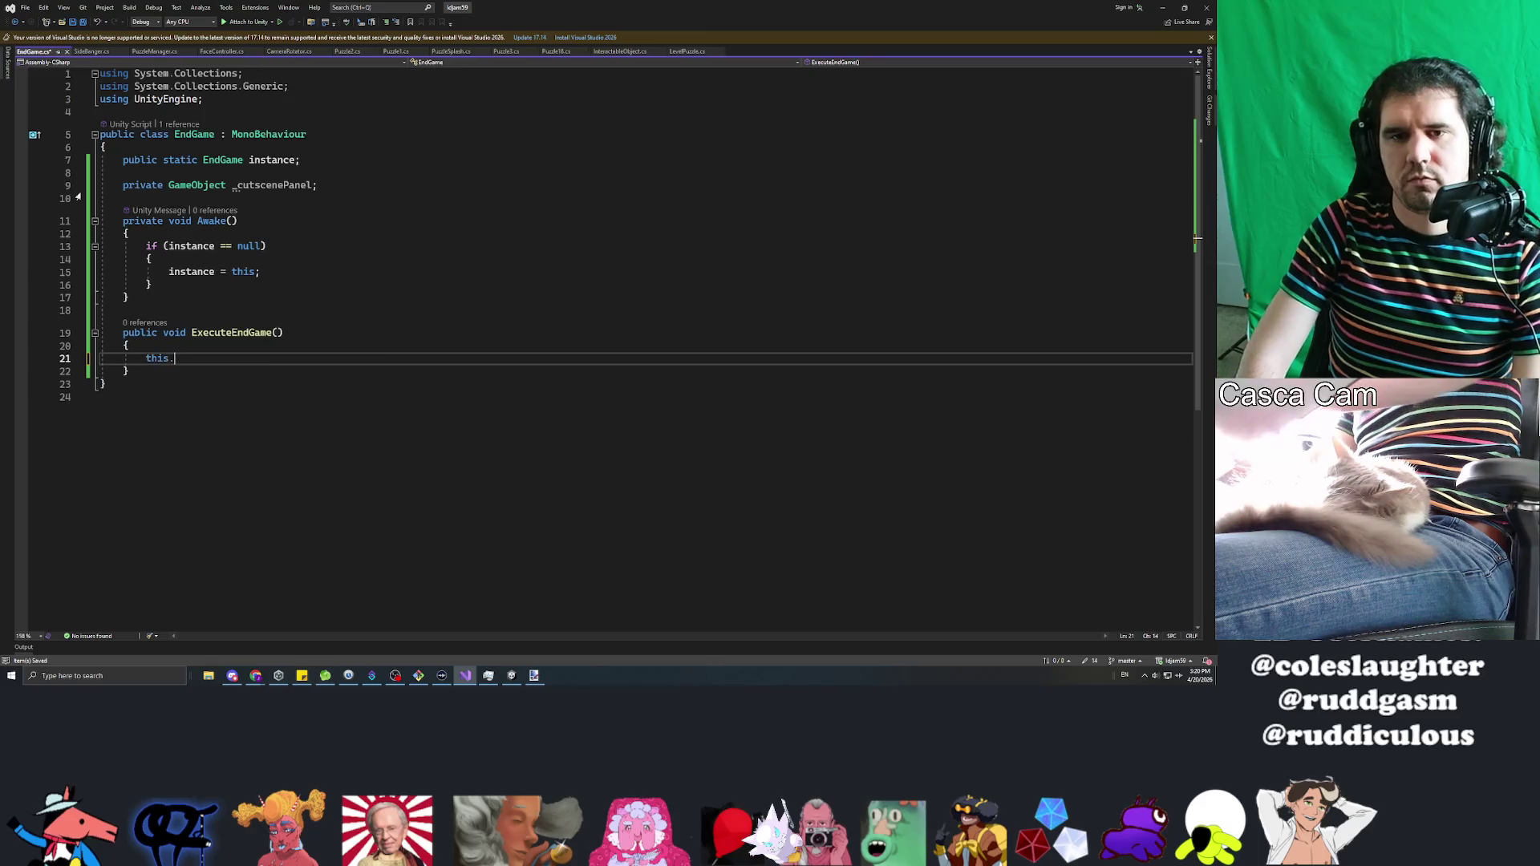
pyautogui.press('Tab')
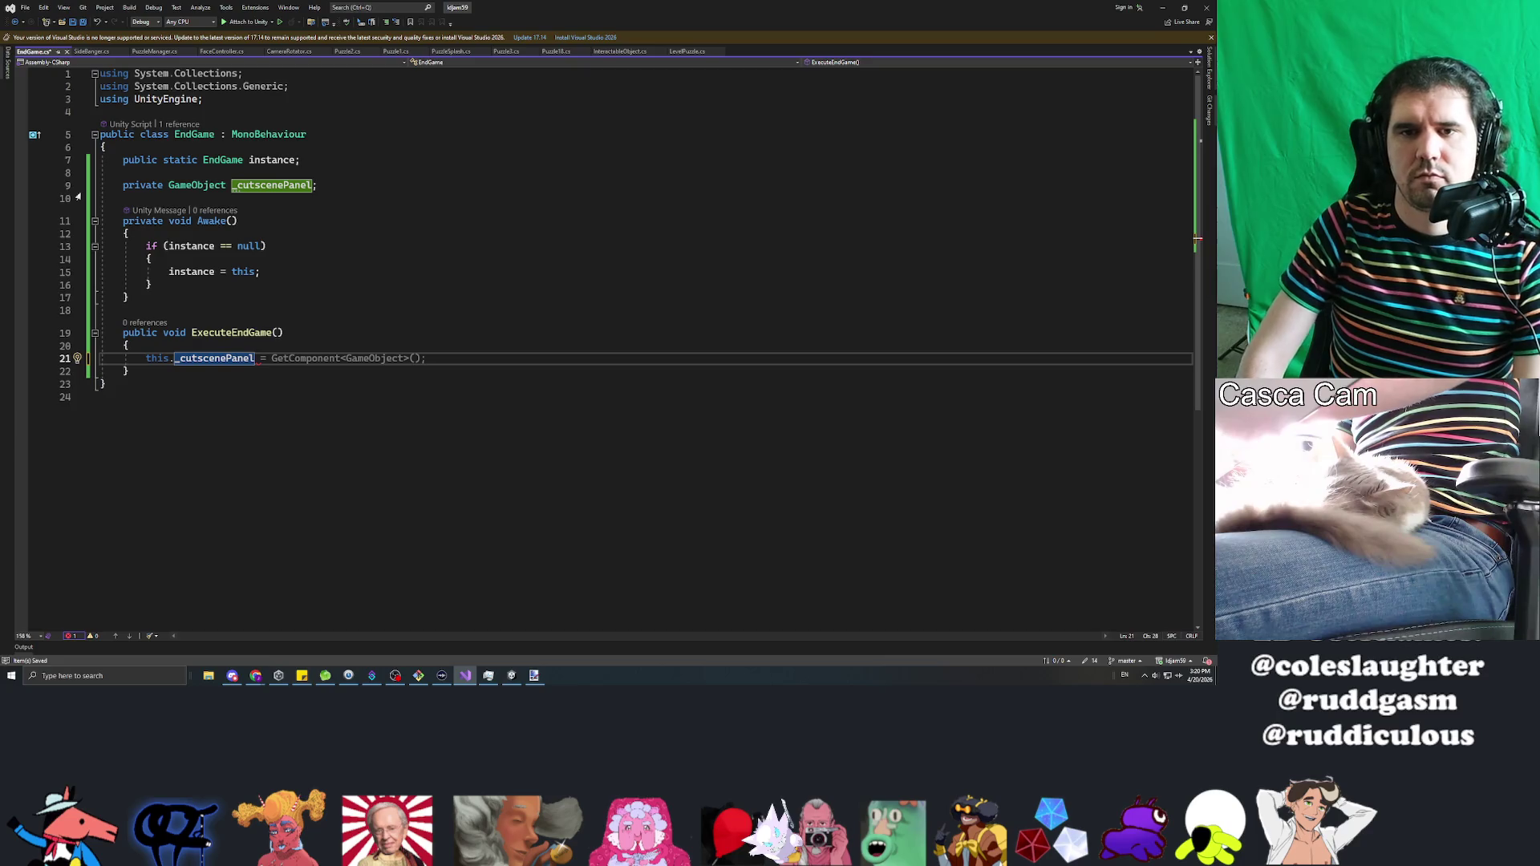
pyautogui.click(123, 184)
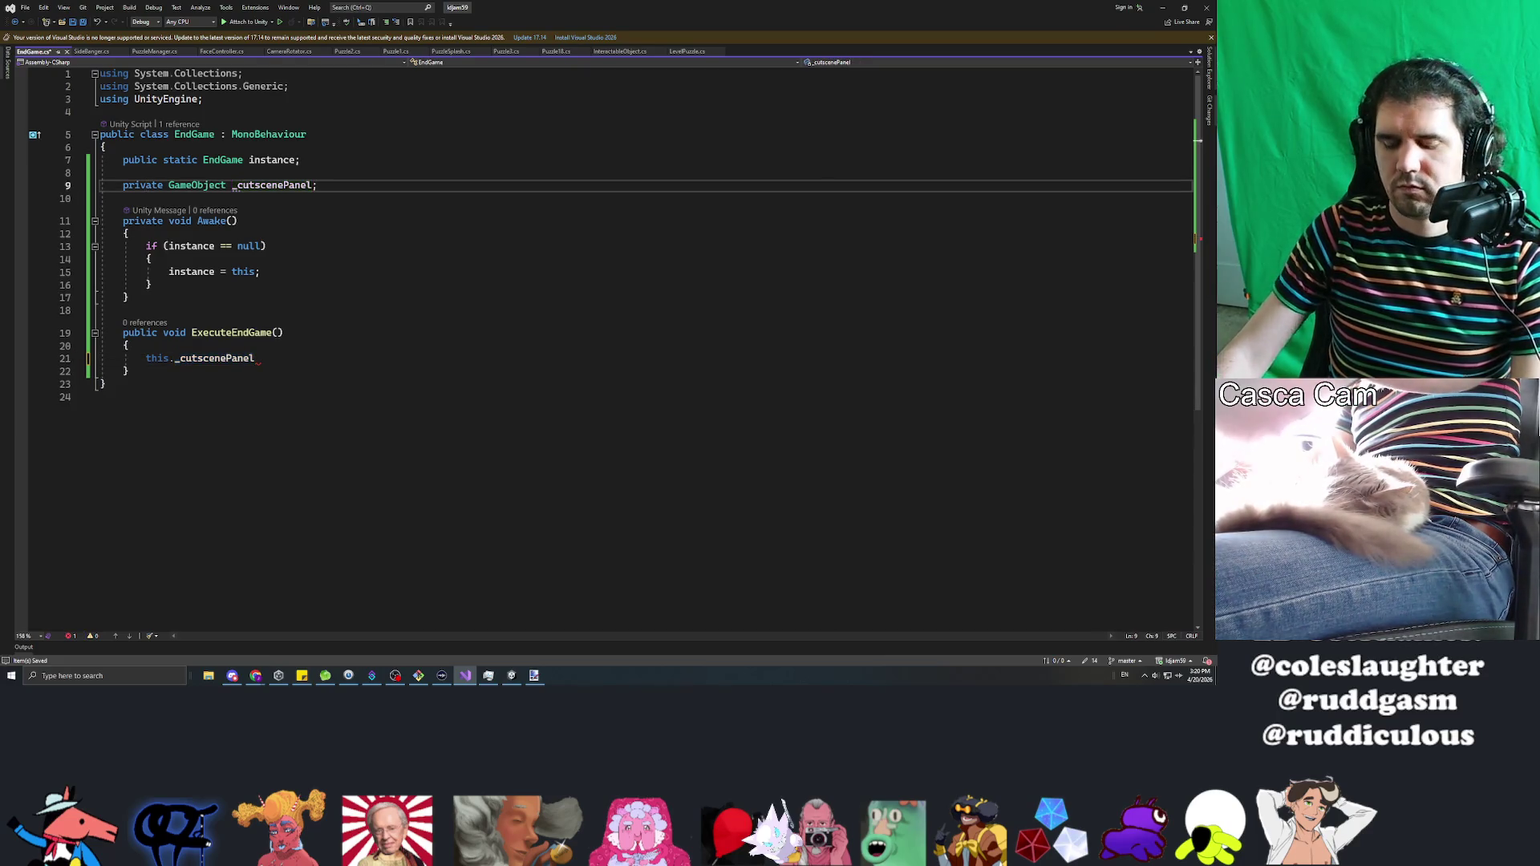
pyautogui.hotkey('ctrl', 'Return')
pyautogui.write('[serial')
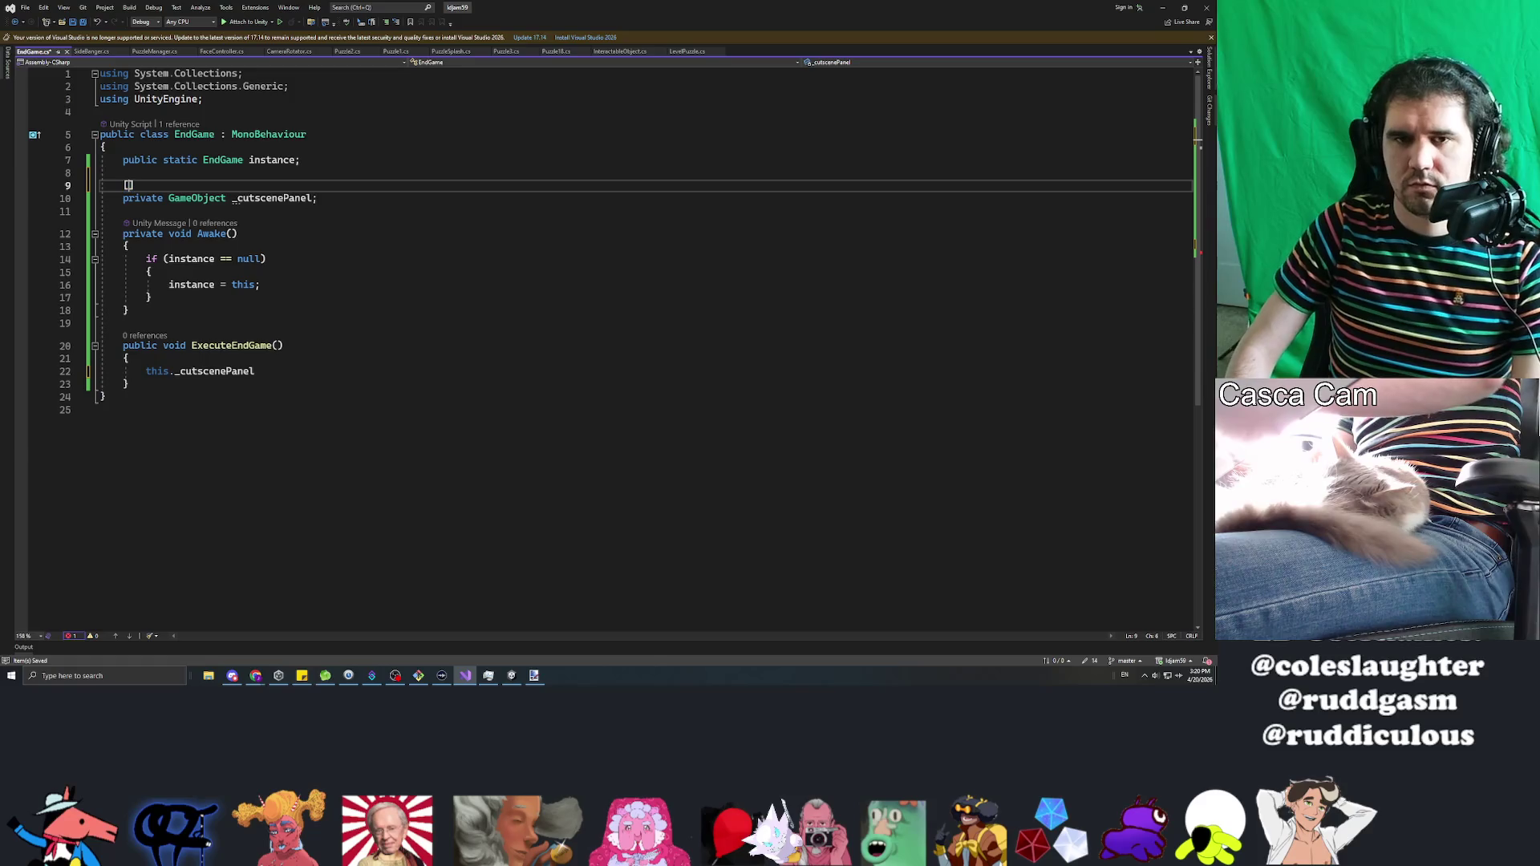
pyautogui.press('Tab')
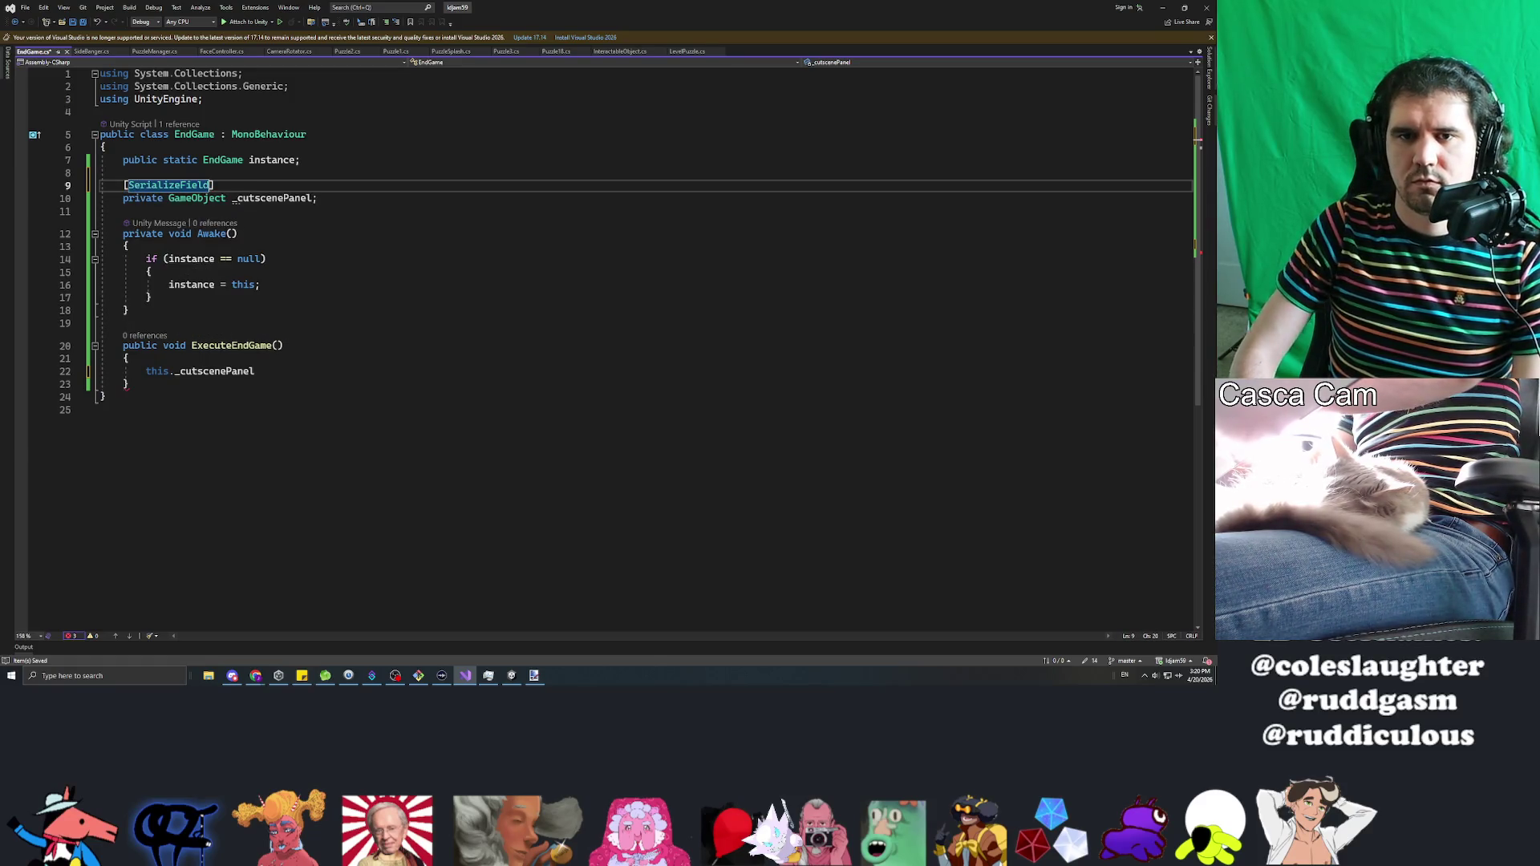
pyautogui.click(255, 371)
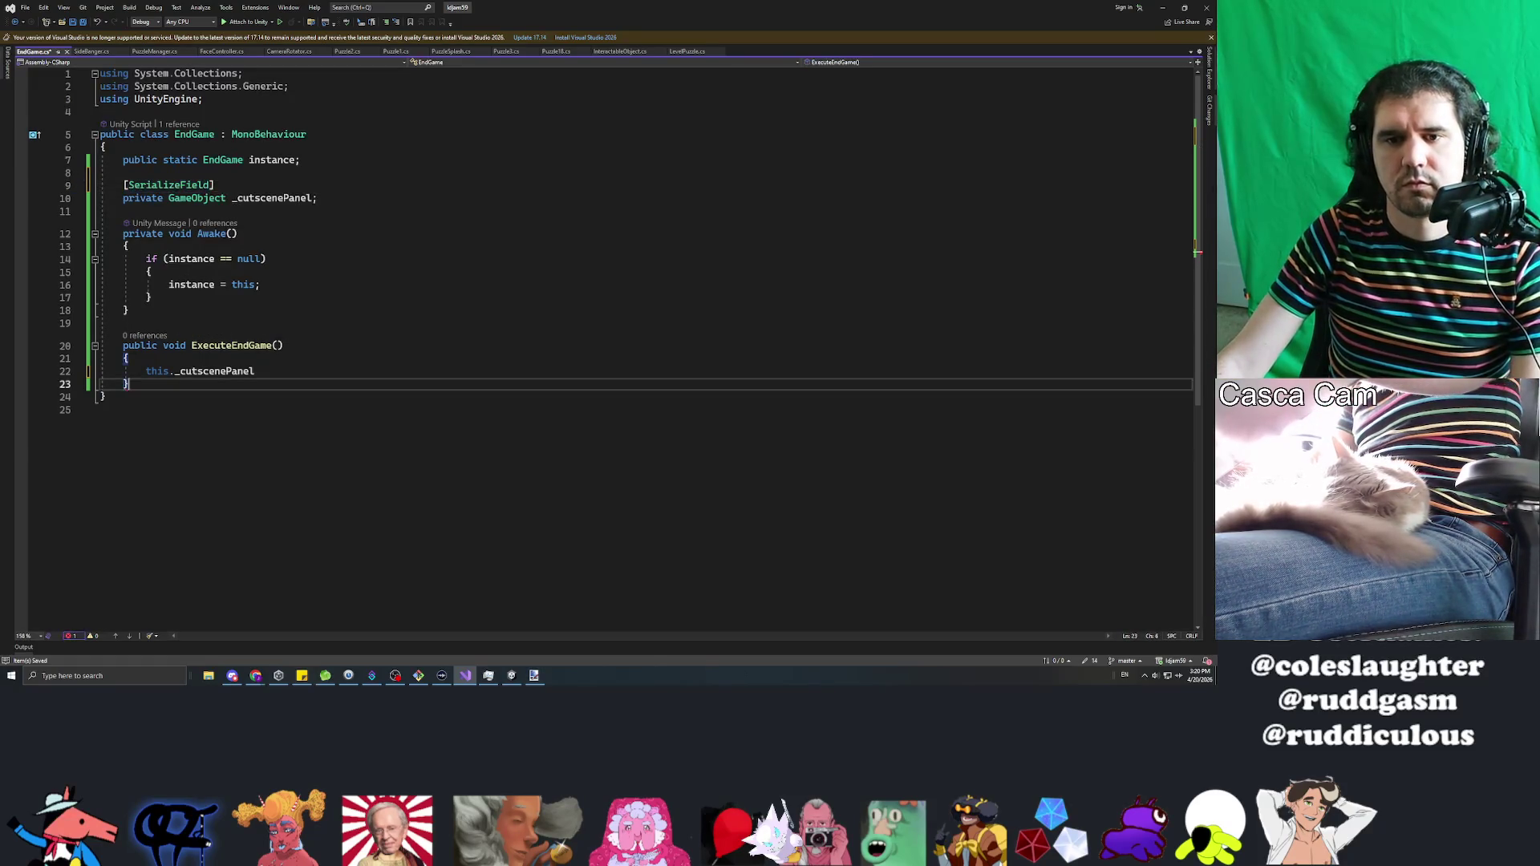
pyautogui.write('.SetActive(')
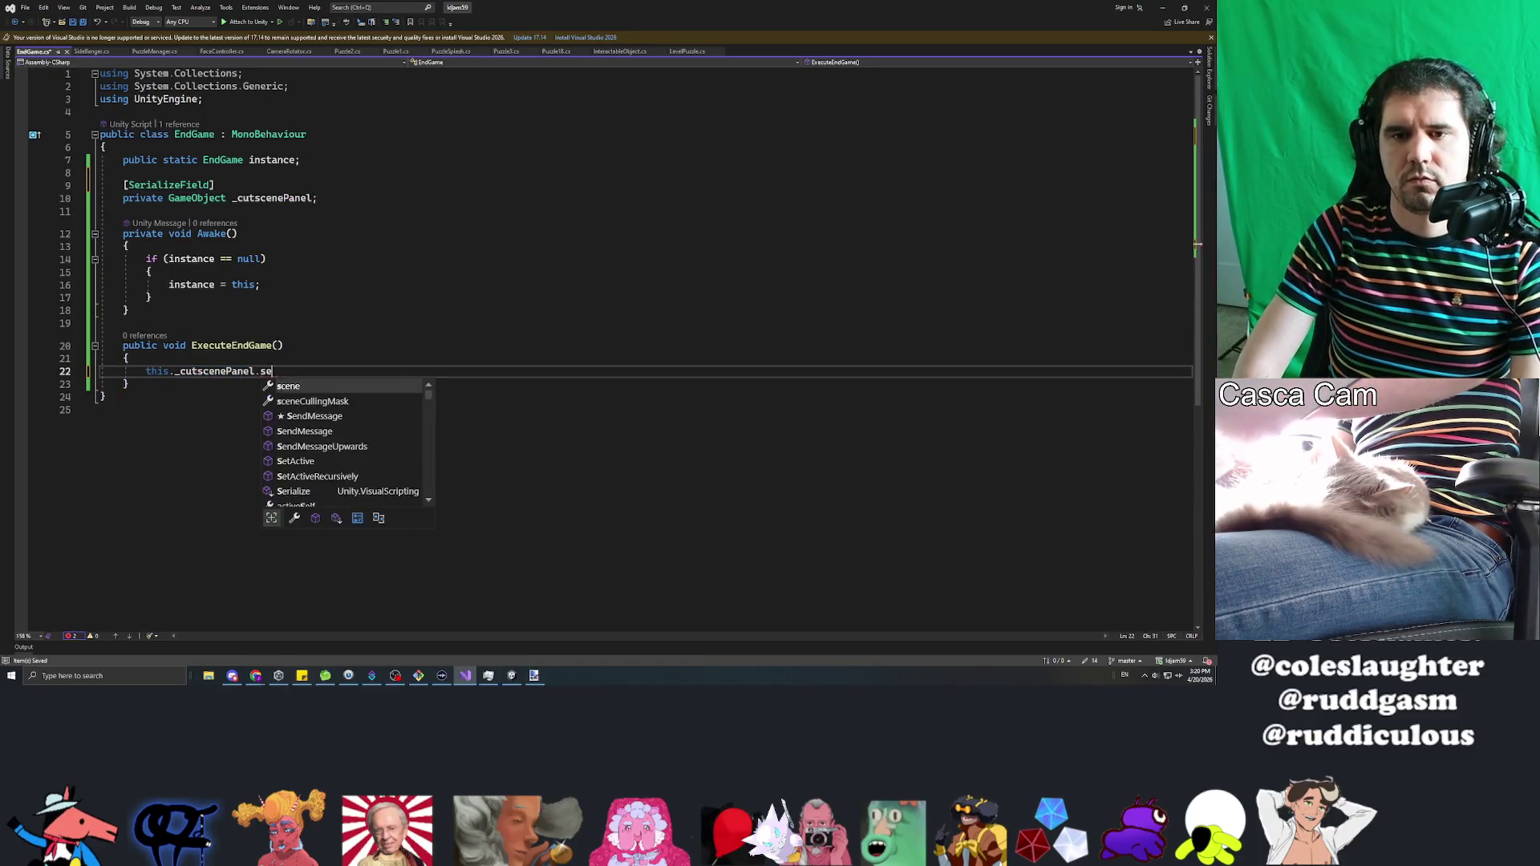
pyautogui.write('true);')
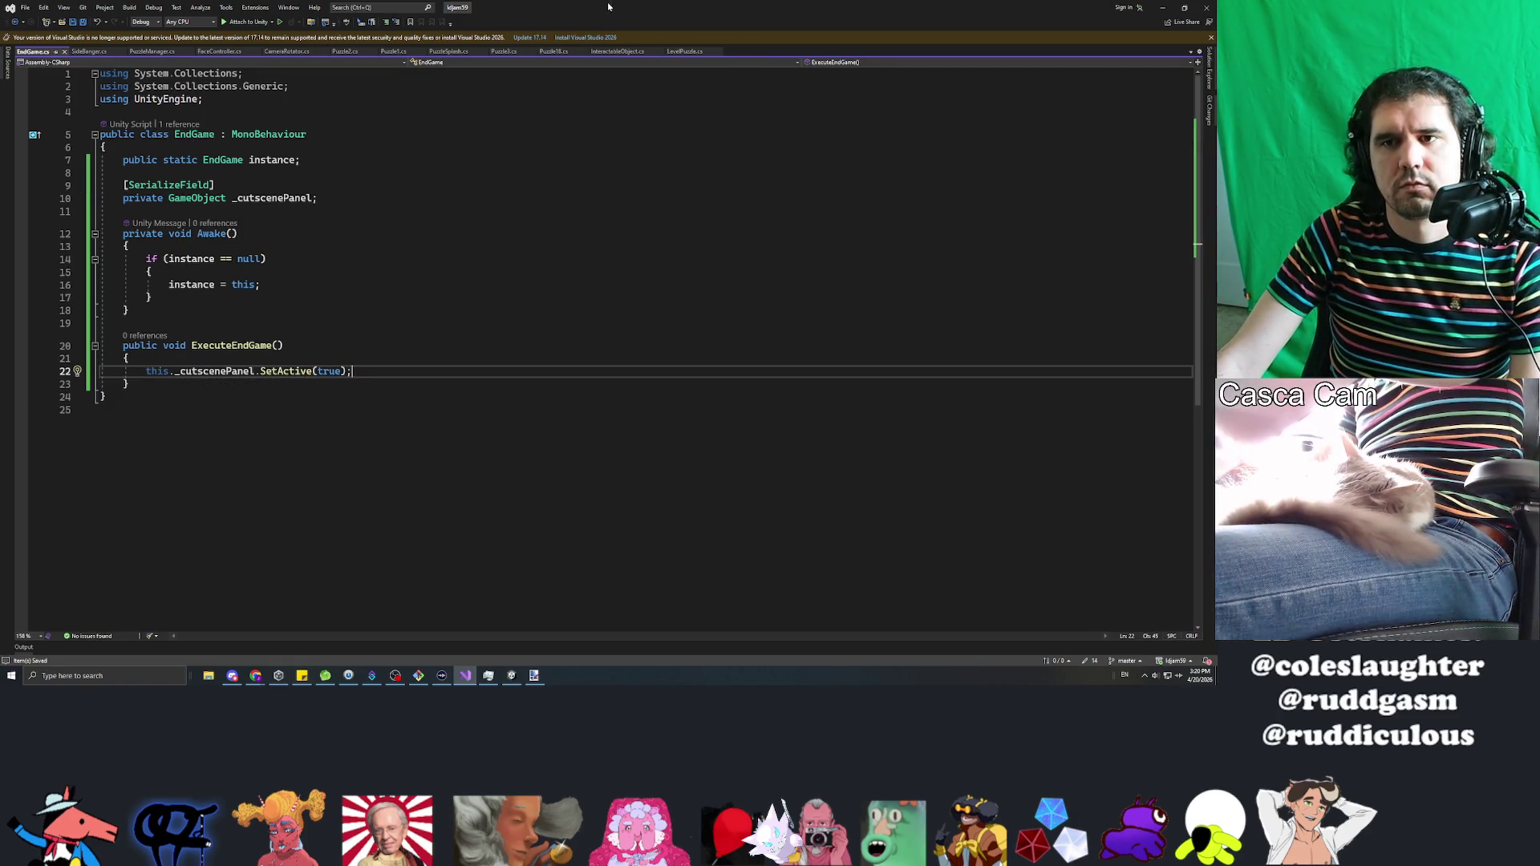
pyautogui.hotkey('alt', 'Tab')
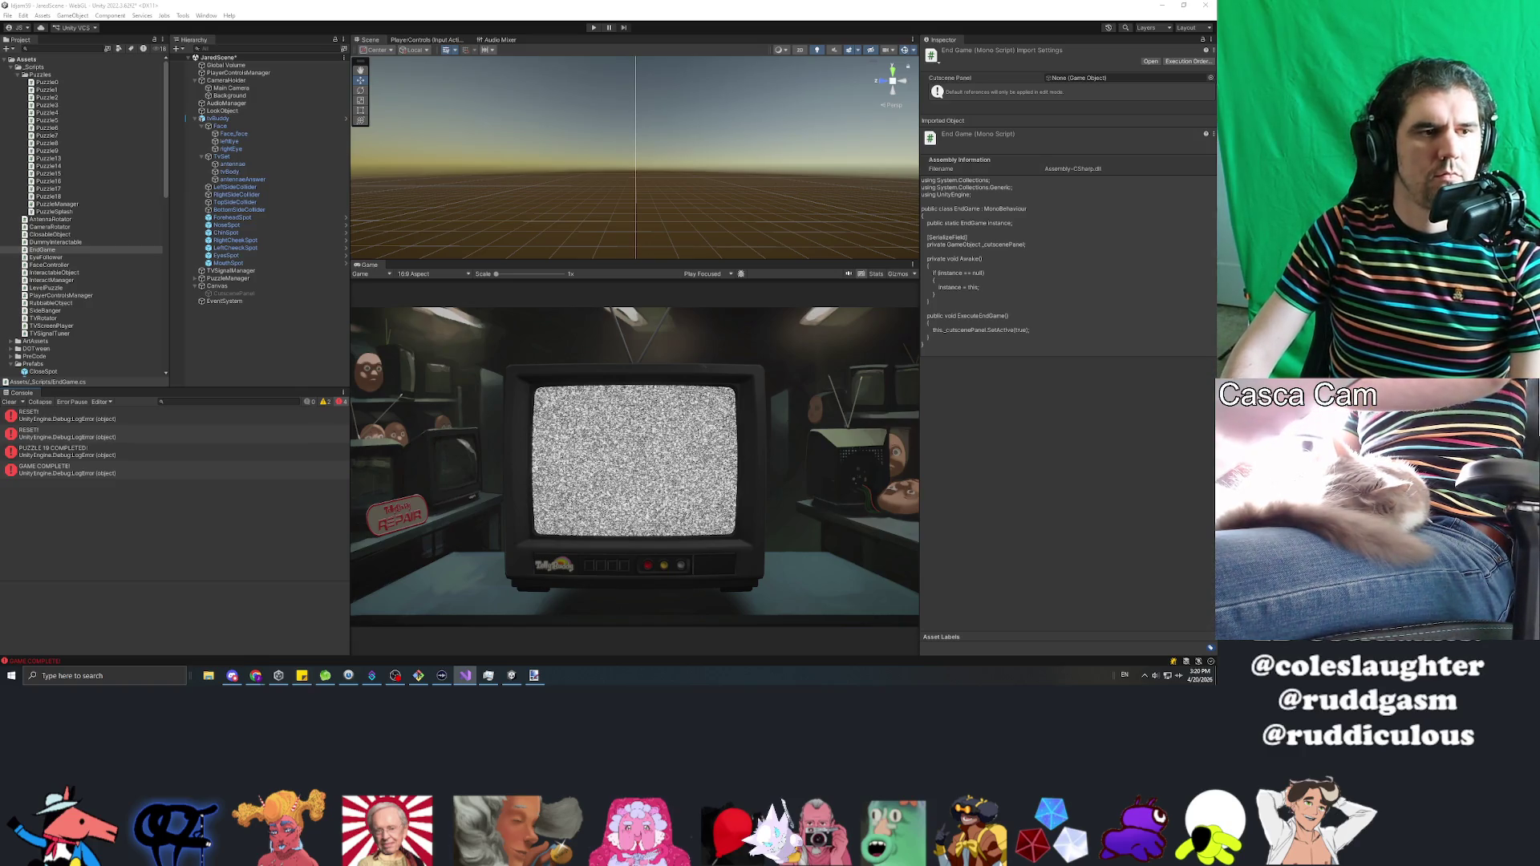
# Step: Bring the Unity editor forward so the updated EndGame script recompiles
pyautogui.click(90, 535)
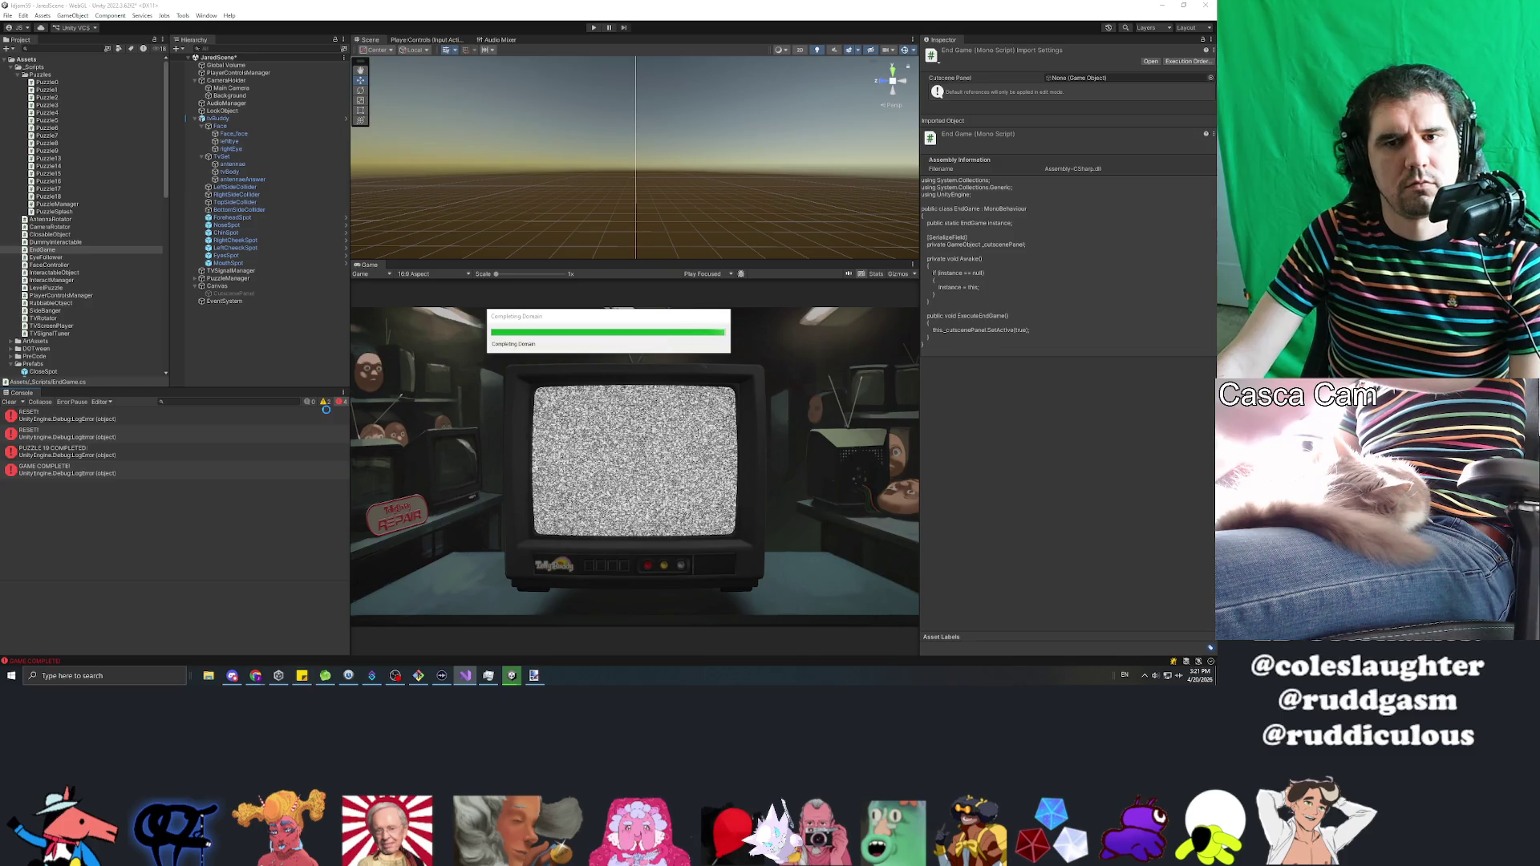
pyautogui.rightClick(253, 346)
# Step: Create an empty GameObject in the Hierarchy named EndGame
pyautogui.click(269, 462)
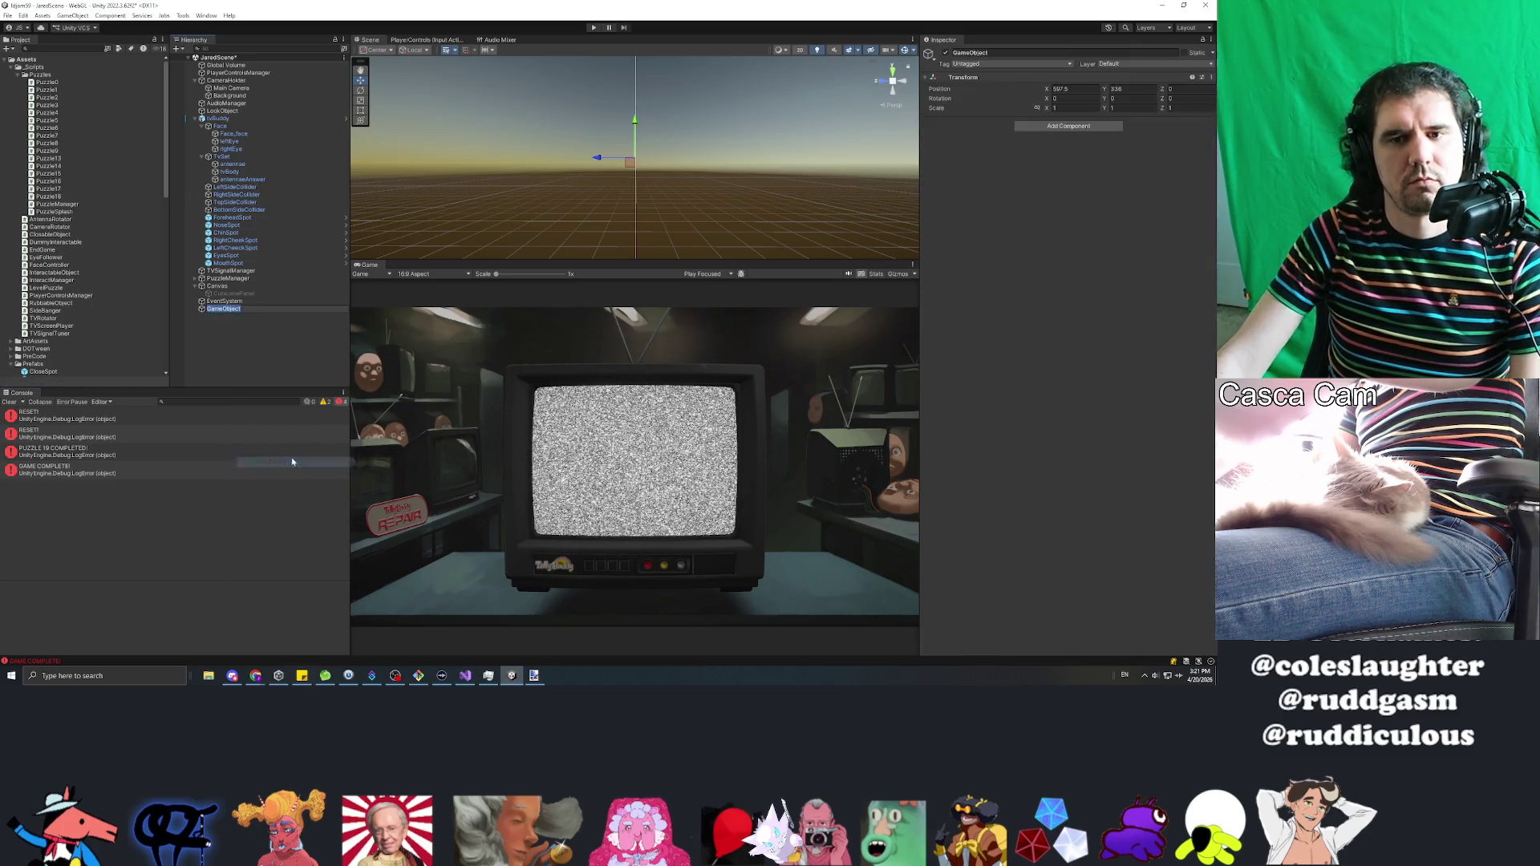
pyautogui.write('EndGame')
pyautogui.press('Return')
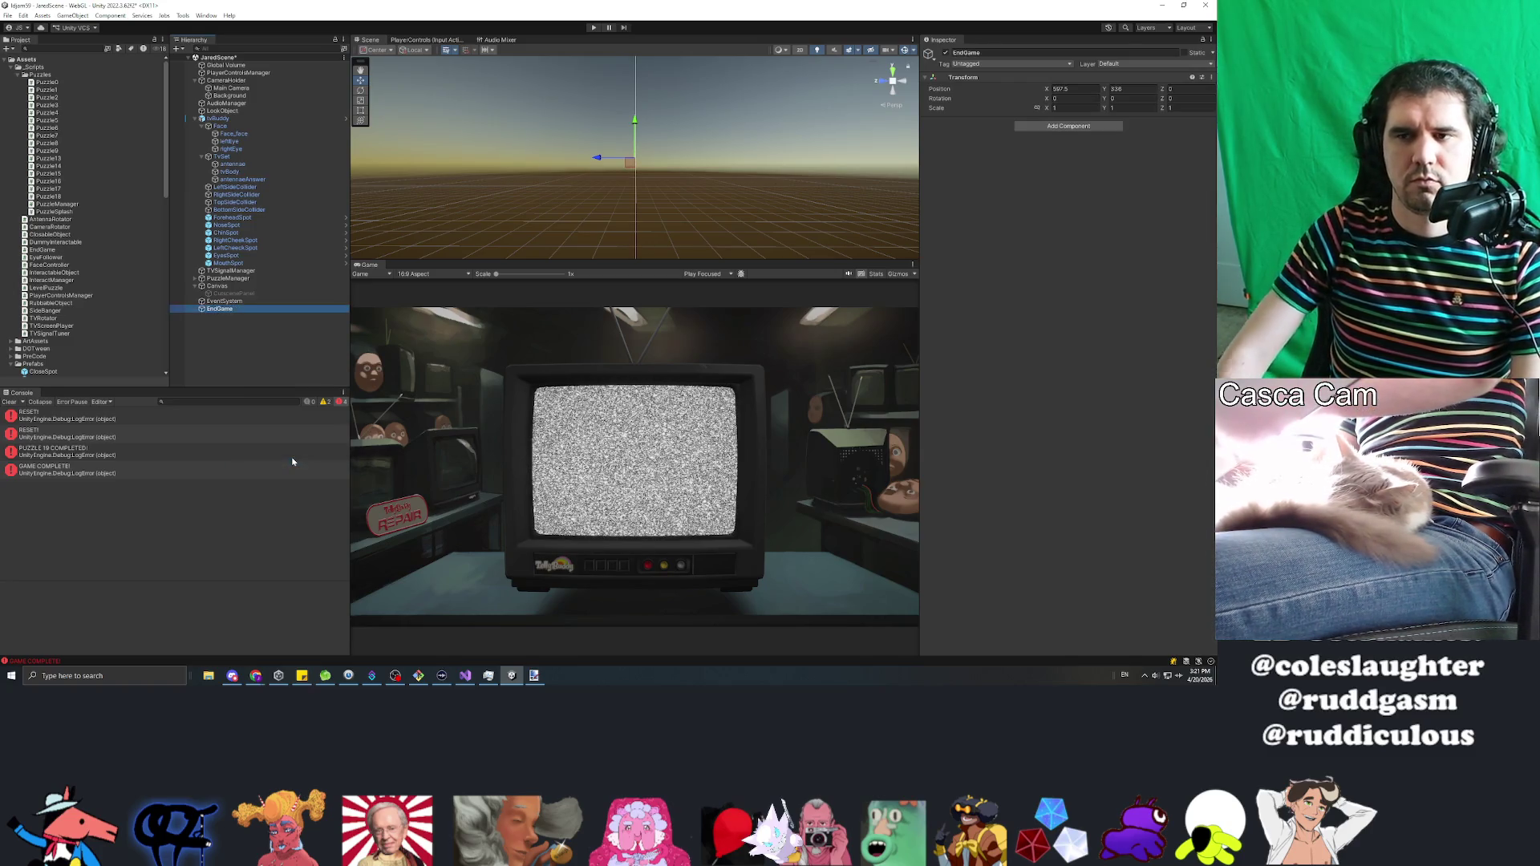
# Step: Add the End Game script to EndGame, assign CutscenePanel as its Cutscene Panel, and clear the Console
pyautogui.click(1046, 126)
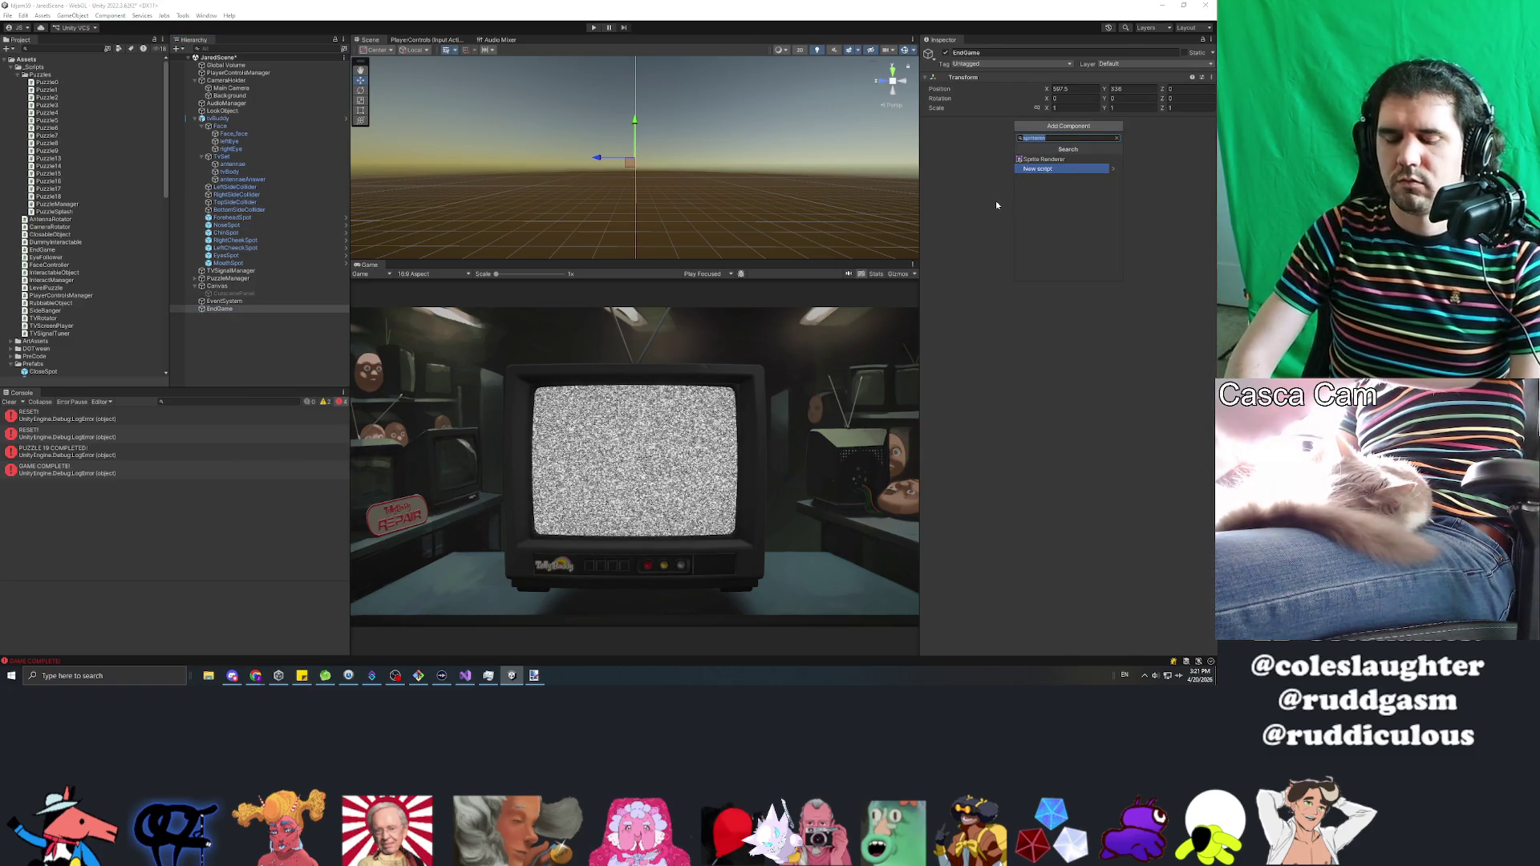
pyautogui.write('endga')
pyautogui.press('Up')
pyautogui.press('Return')
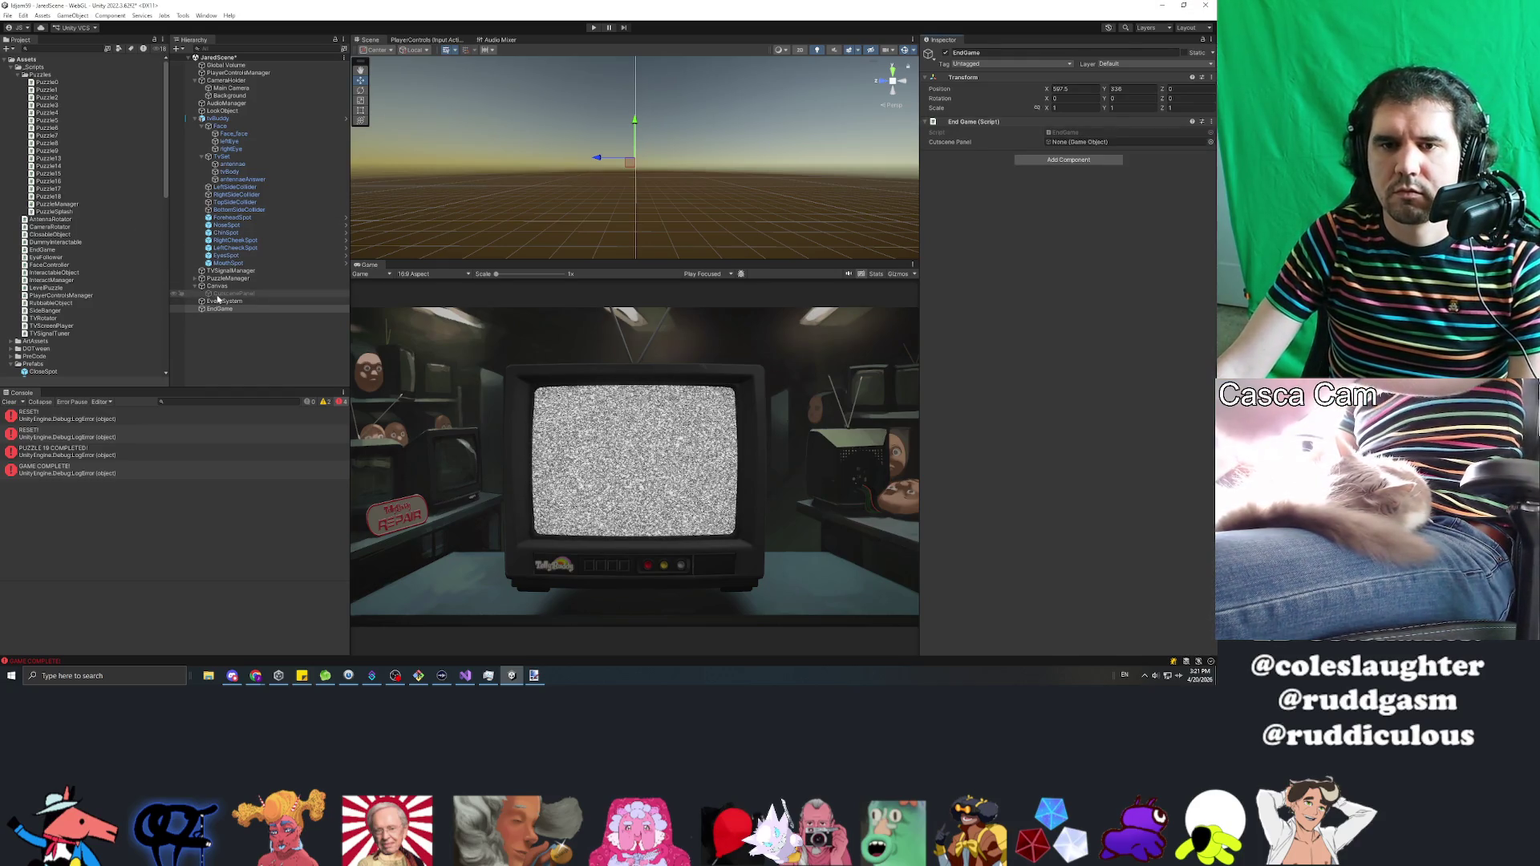
pyautogui.moveTo(957, 159); pyautogui.dragTo(1063, 143)
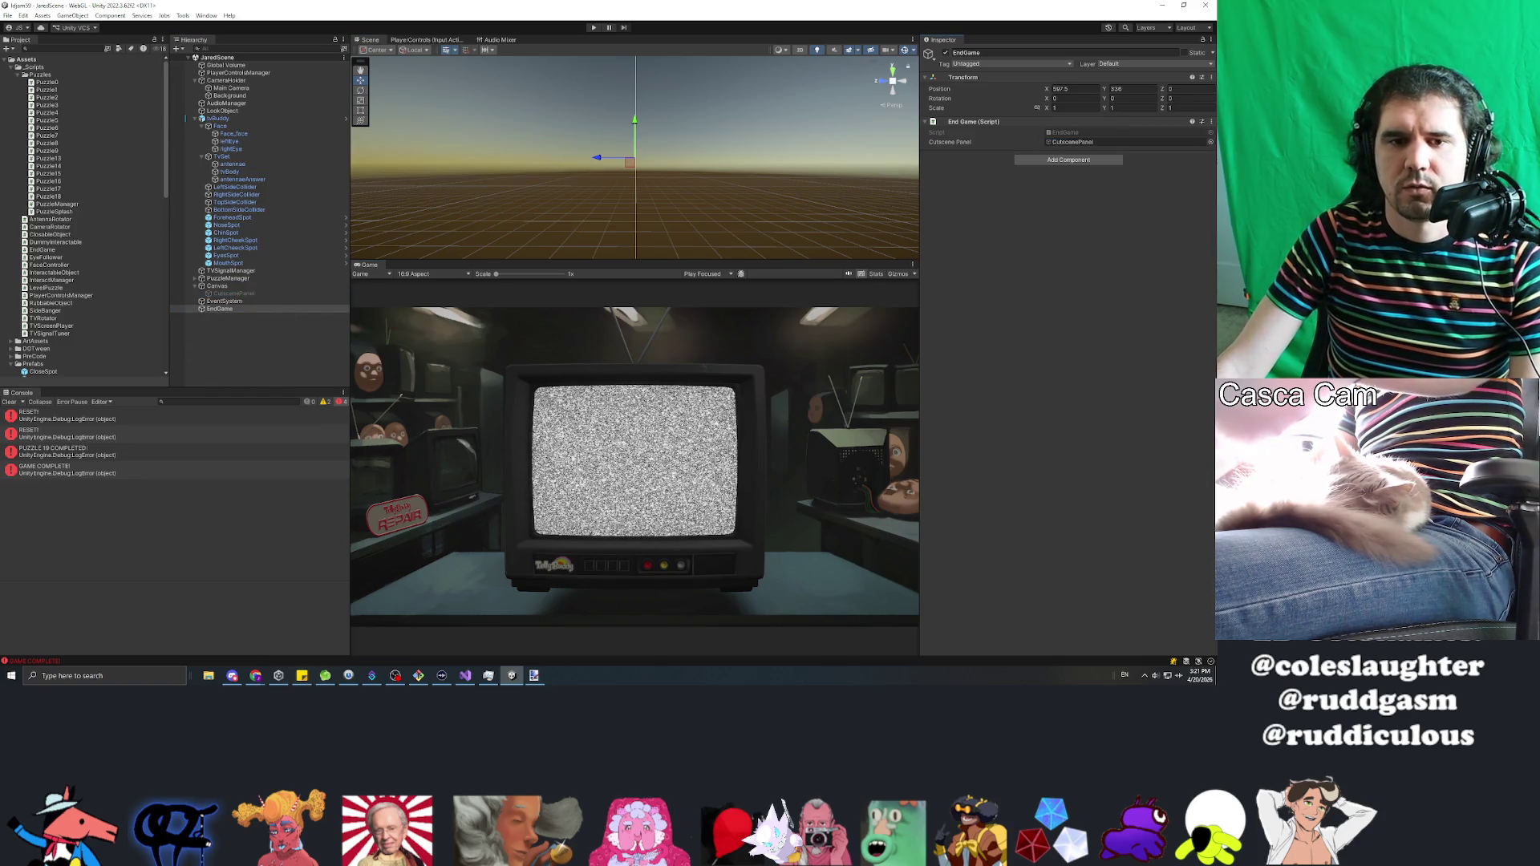
pyautogui.click(9, 402)
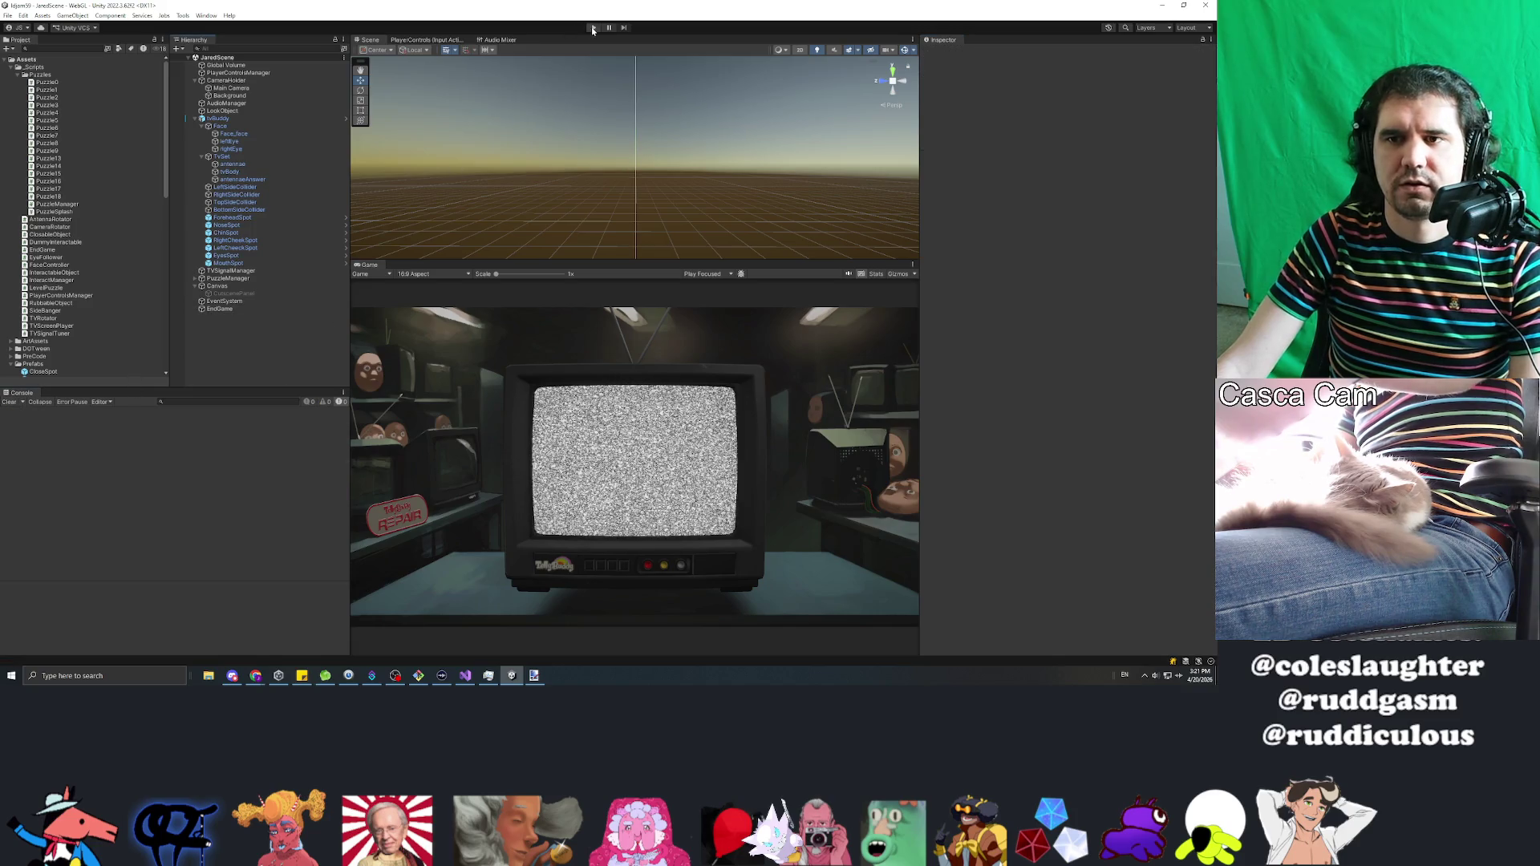
# Step: Enter Play mode, click the TV face twice in the Game view, then stop playing
pyautogui.hotkey('ctrl', 'p')
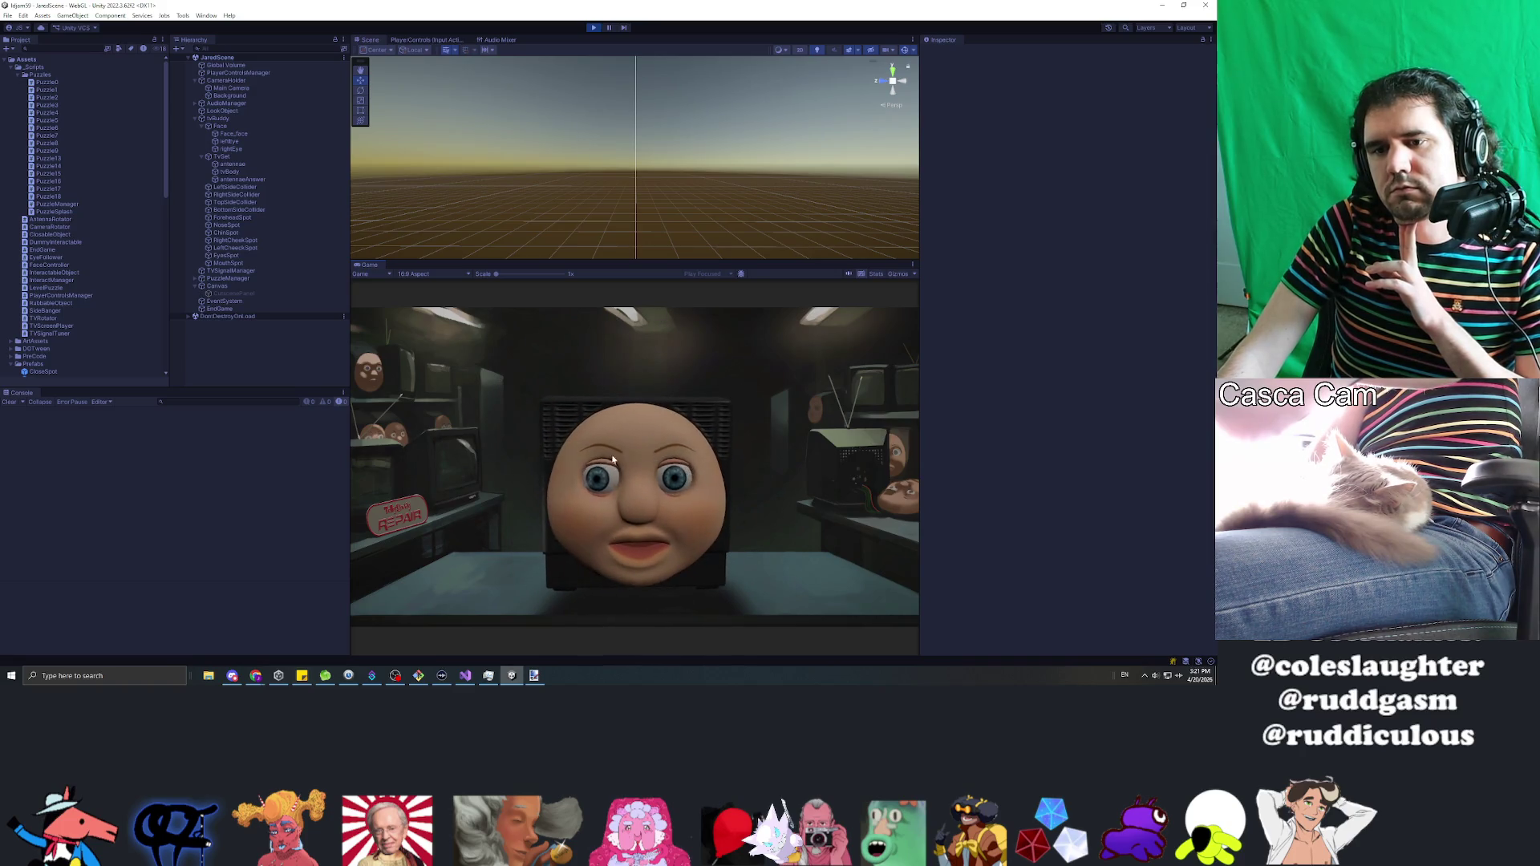
pyautogui.click(609, 582)
pyautogui.click(624, 438)
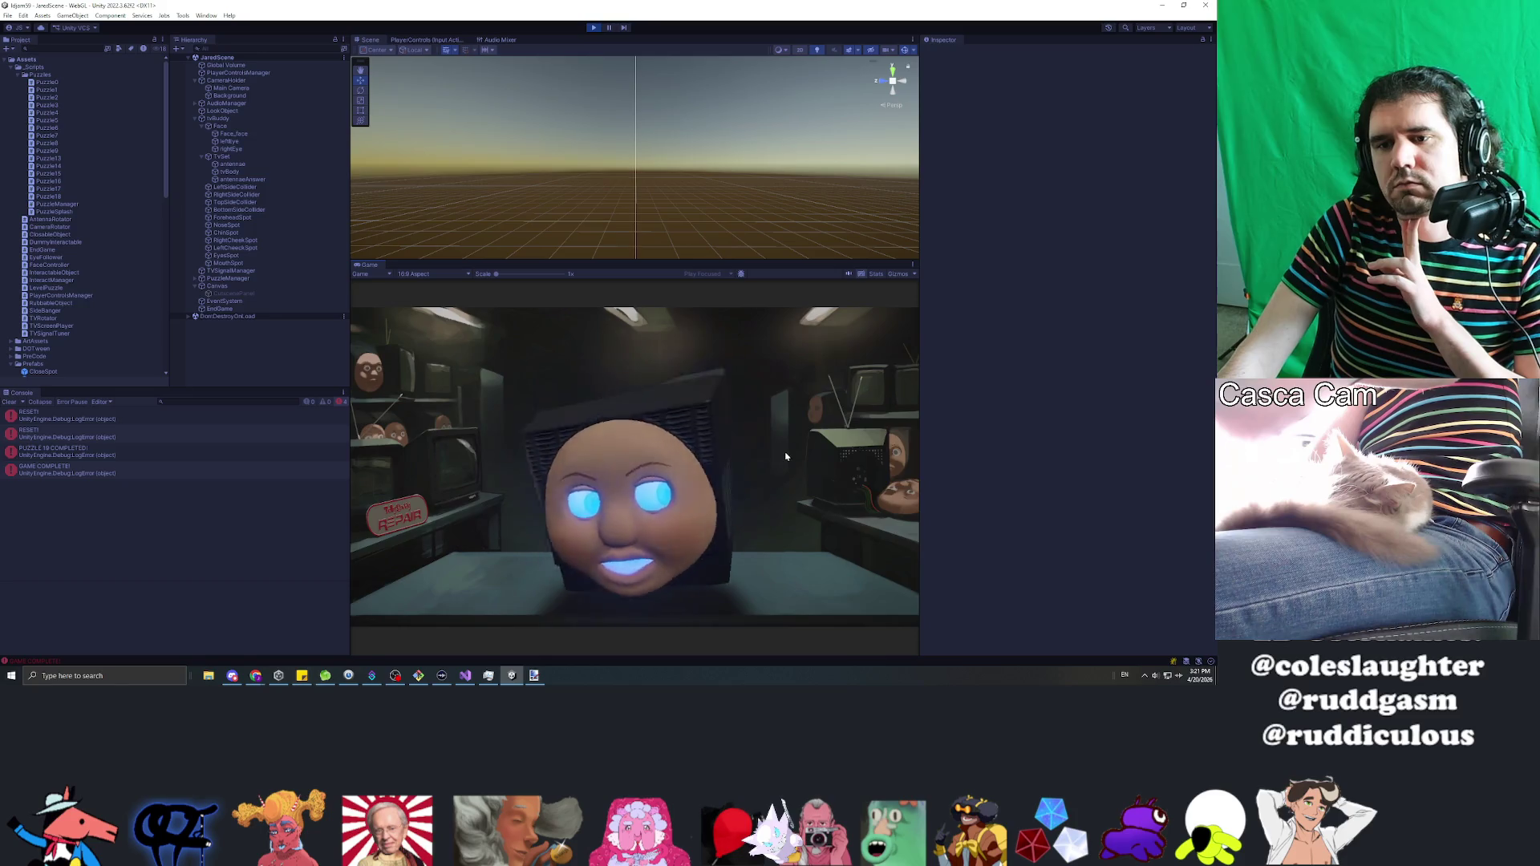
pyautogui.click(593, 29)
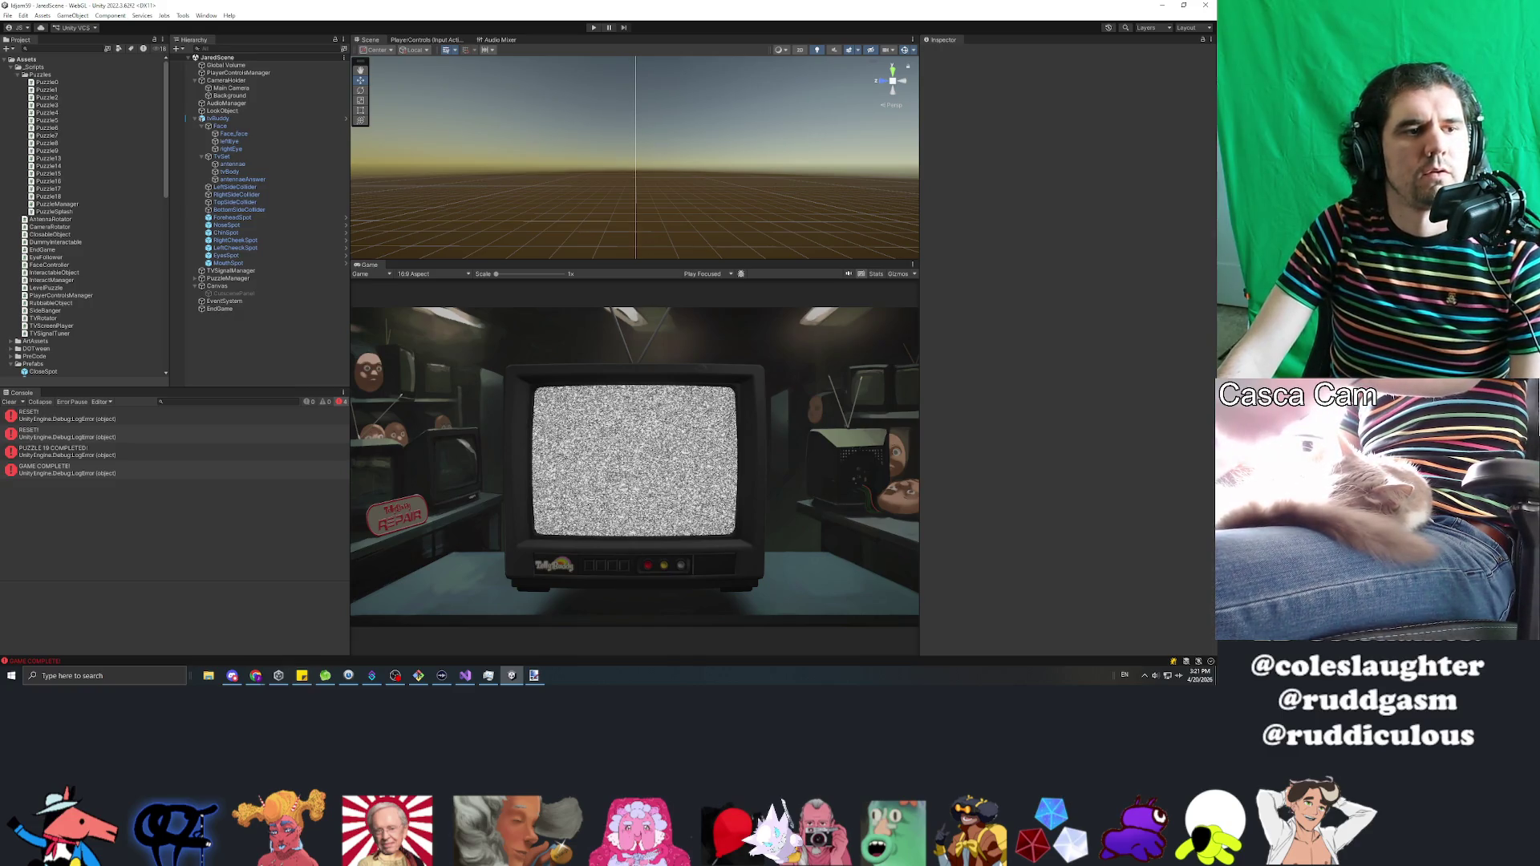
pyautogui.hotkey('alt', 'Tab')
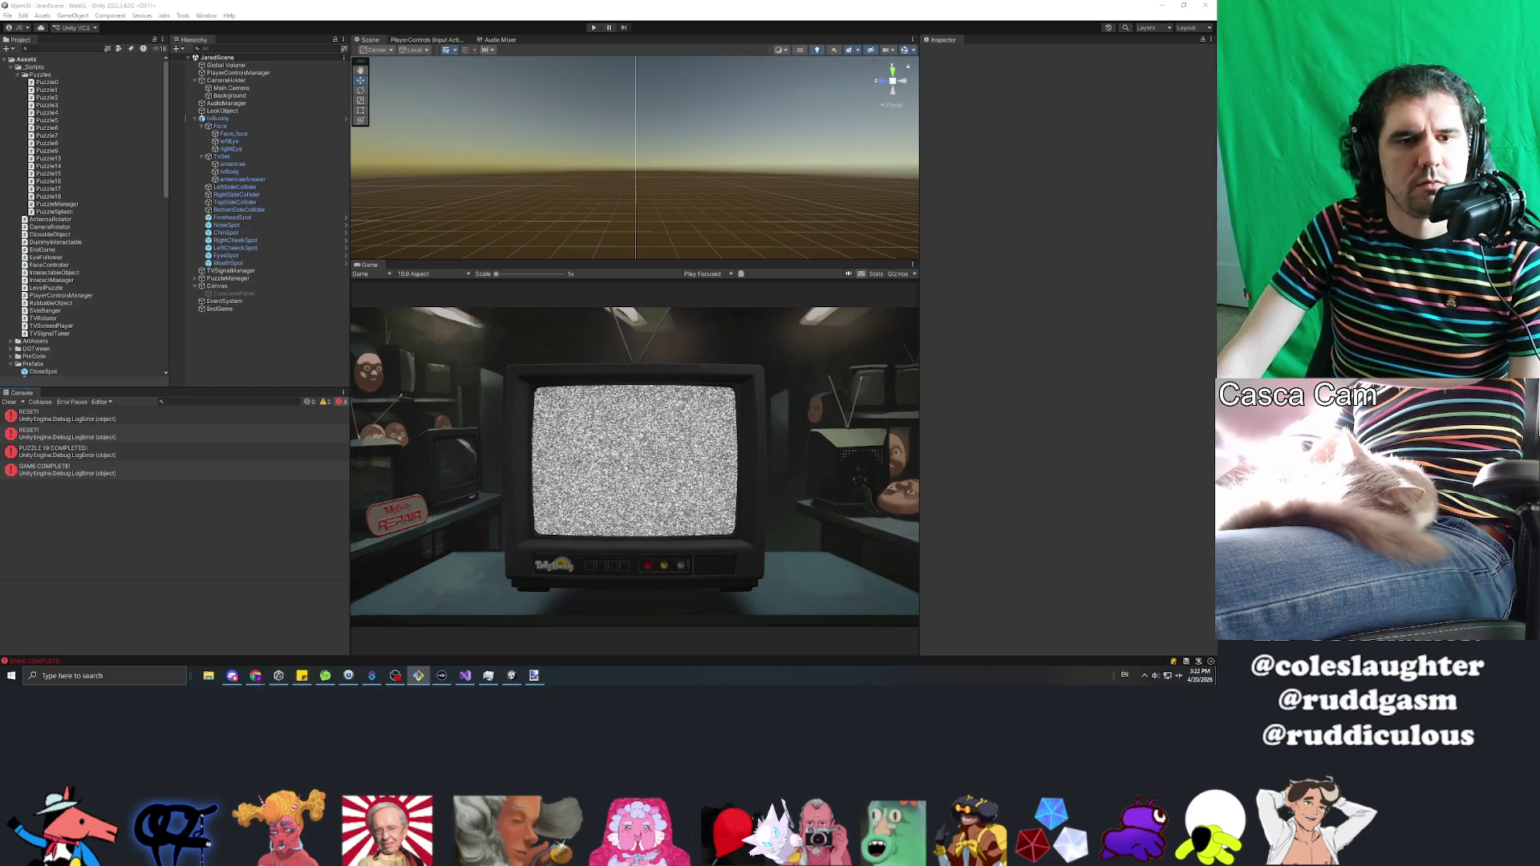
# Step: Clear the play-test messages from the Console and focus the Hierarchy
pyautogui.click(9, 403)
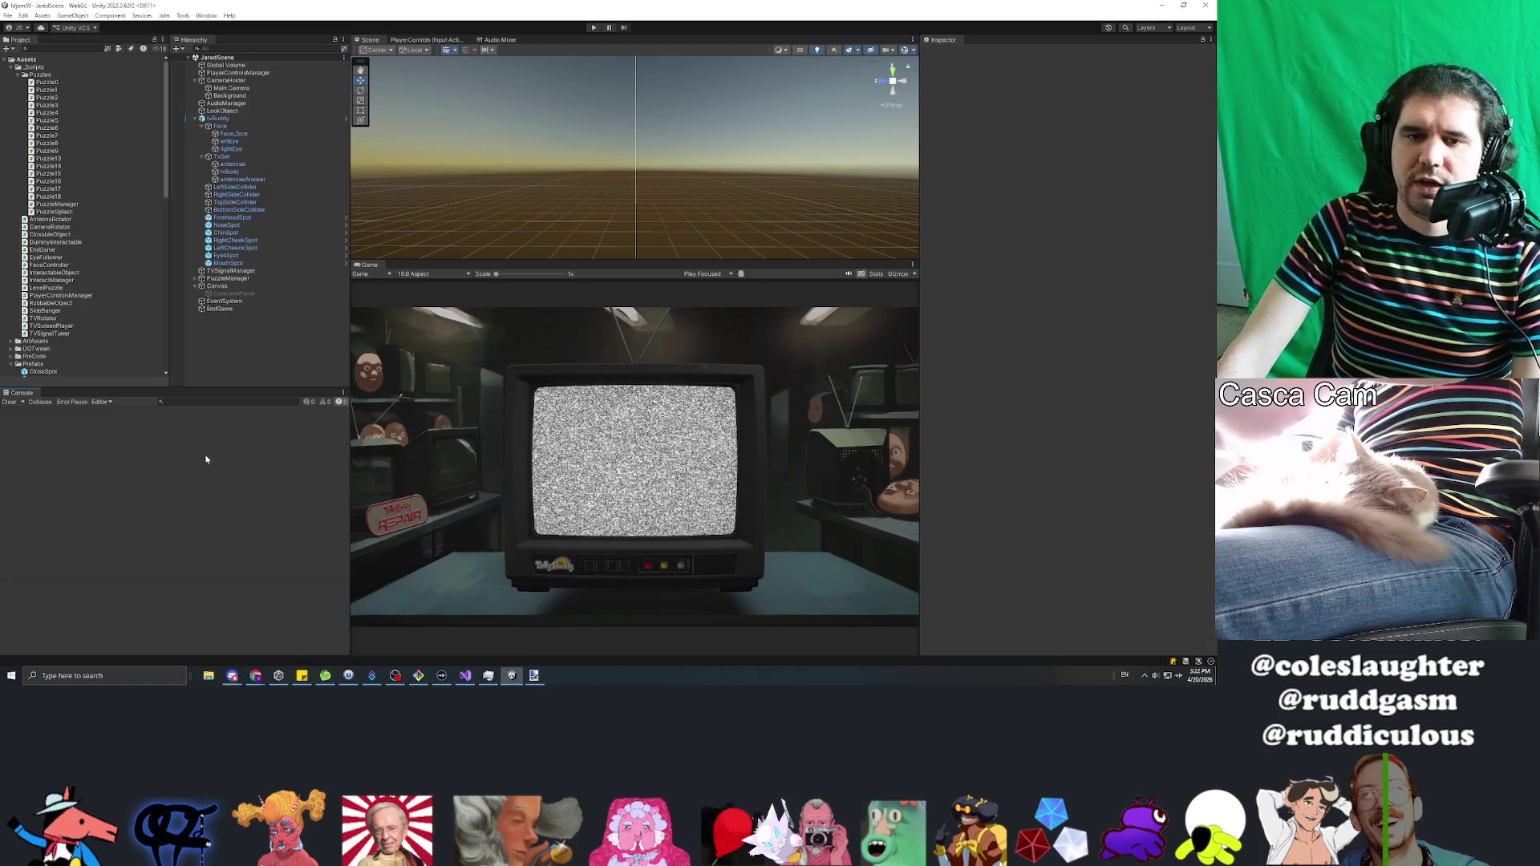
pyautogui.click(241, 357)
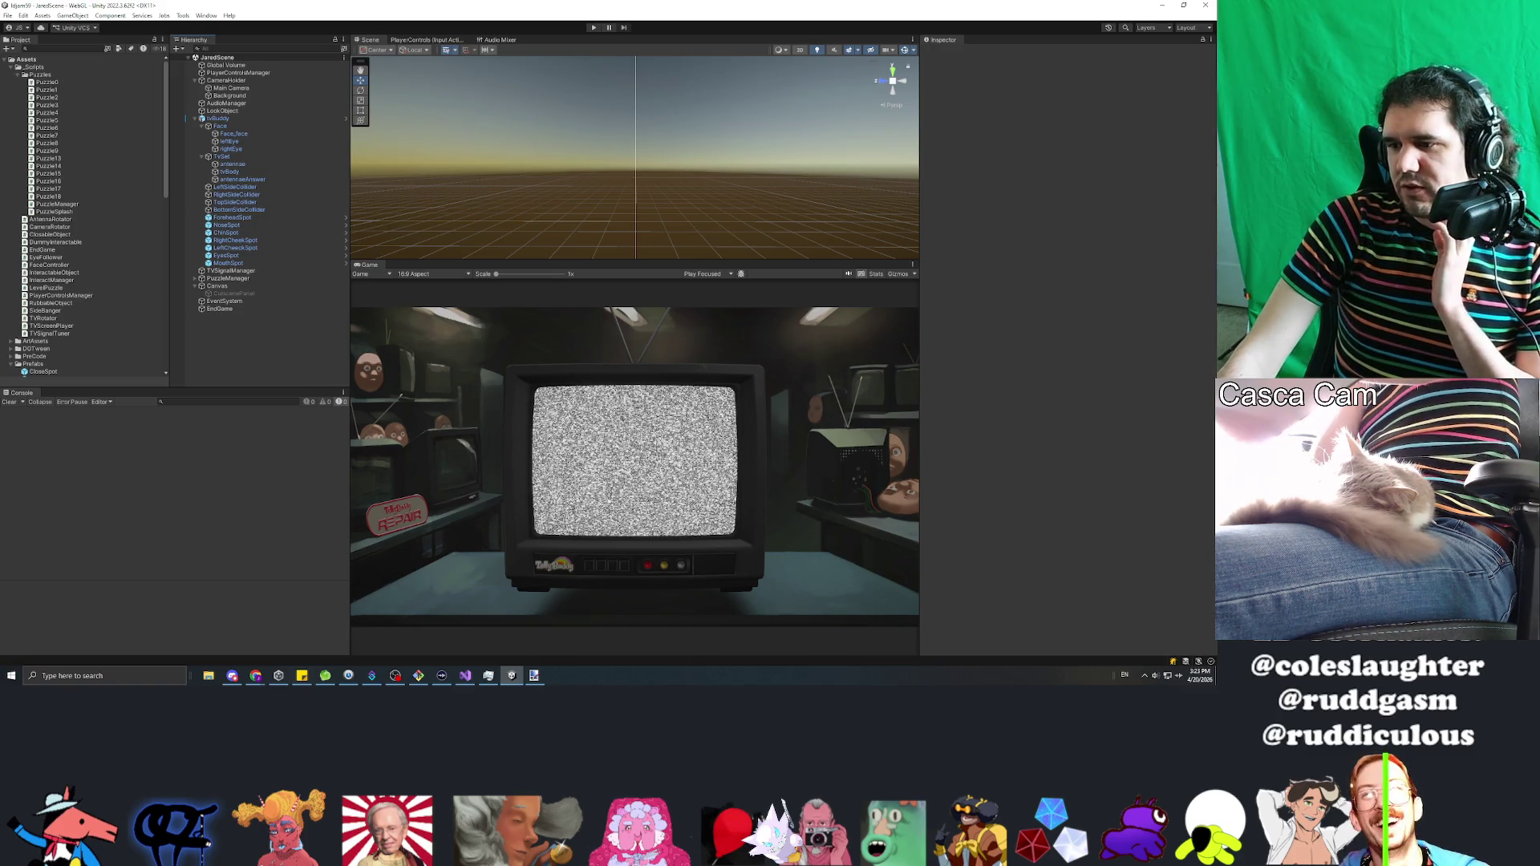
pyautogui.hotkey('alt', 'Tab')
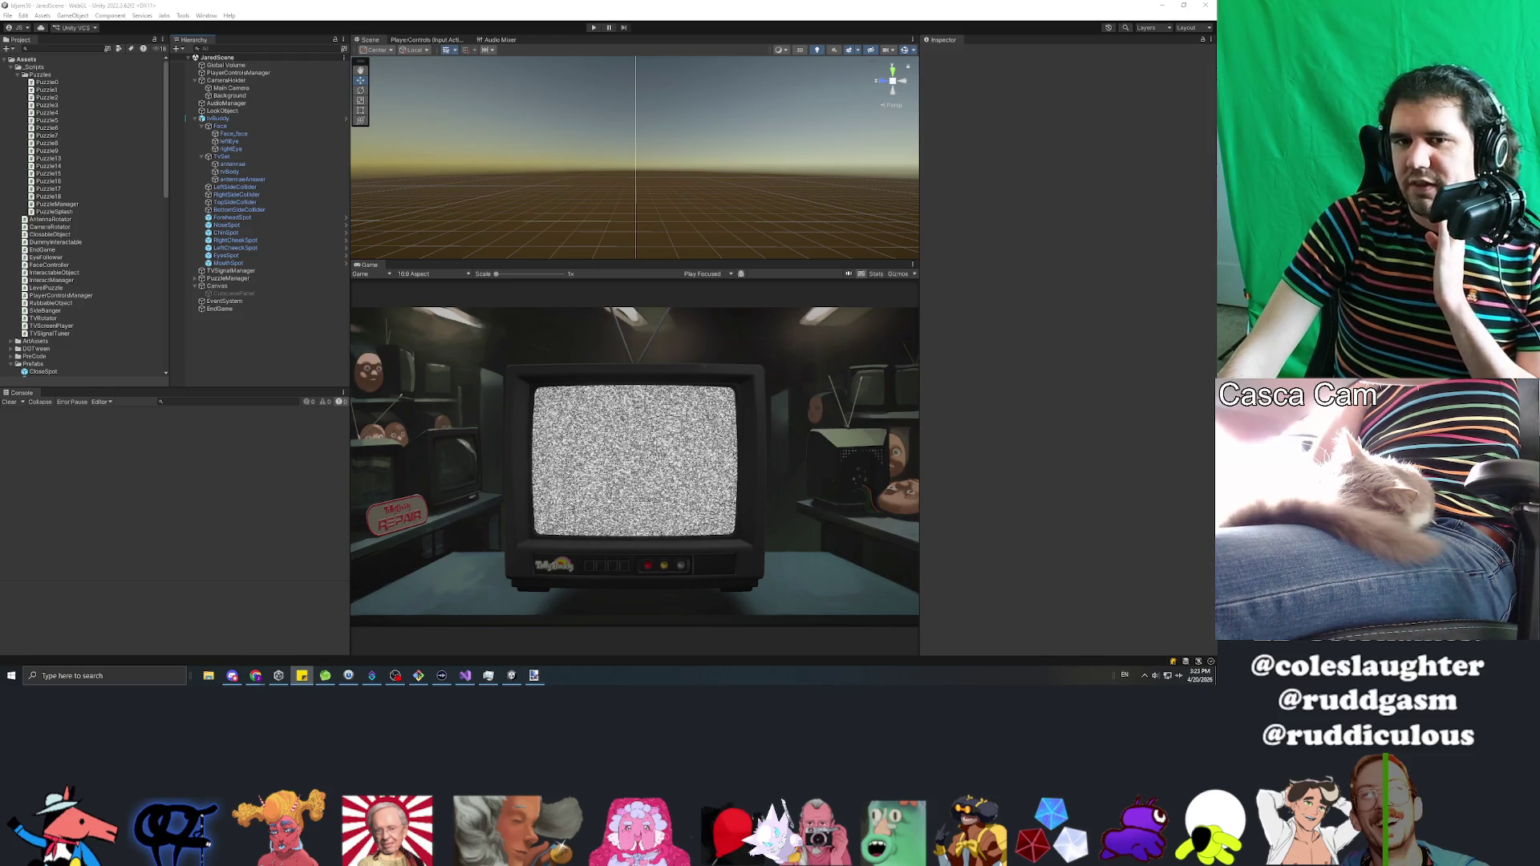
pyautogui.scroll(-15, 52, 230)
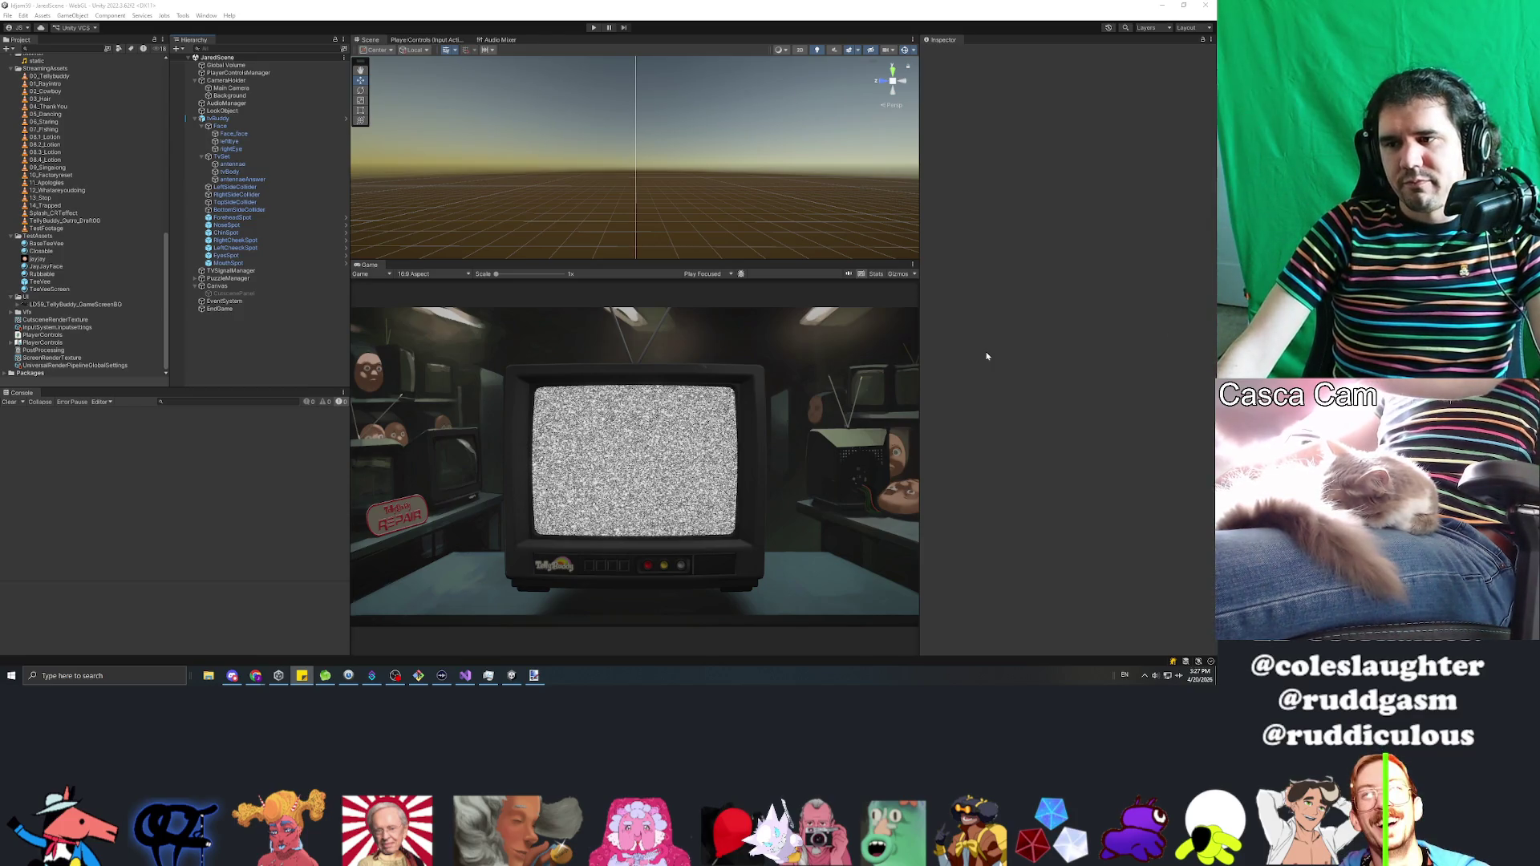
pyautogui.hotkey('alt', 'Tab')
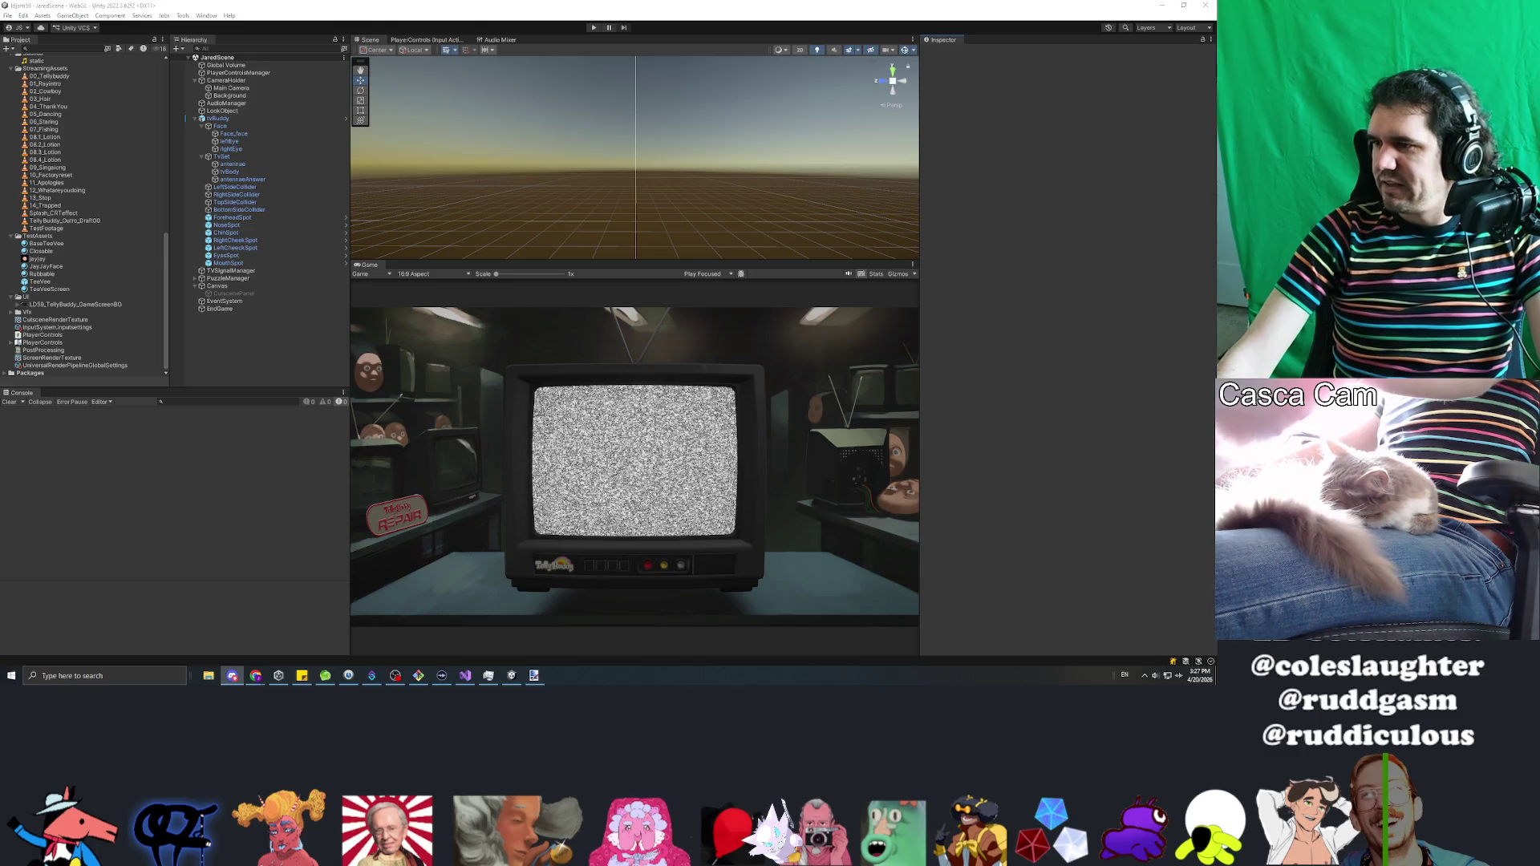